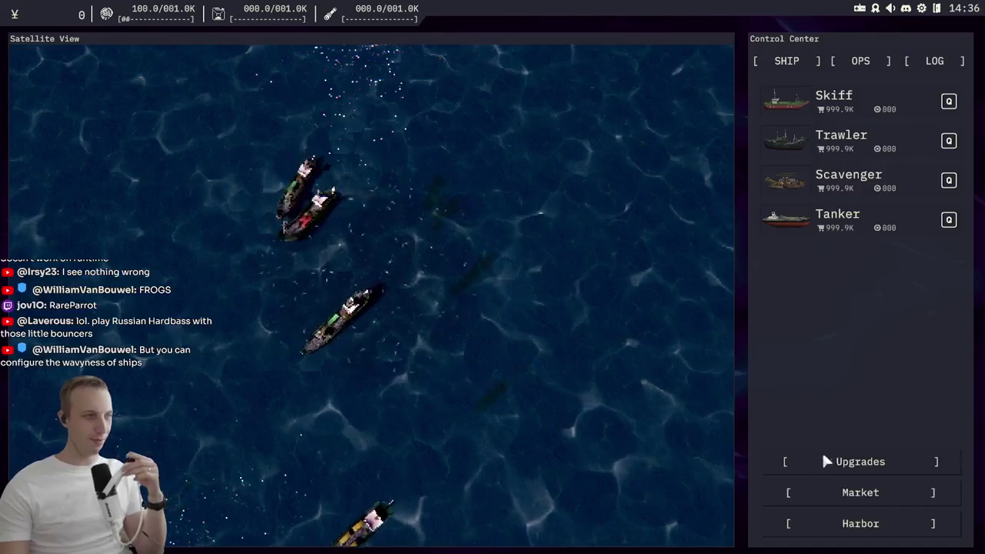
# Step: Open the crude_oil Market window, shift it right, max out the trade amount, then close it
pyautogui.click(861, 491)
pyautogui.moveTo(288, 104)
pyautogui.mouseDown()
pyautogui.moveTo(560, 114)
pyautogui.moveTo(312, 93)
pyautogui.mouseUp()
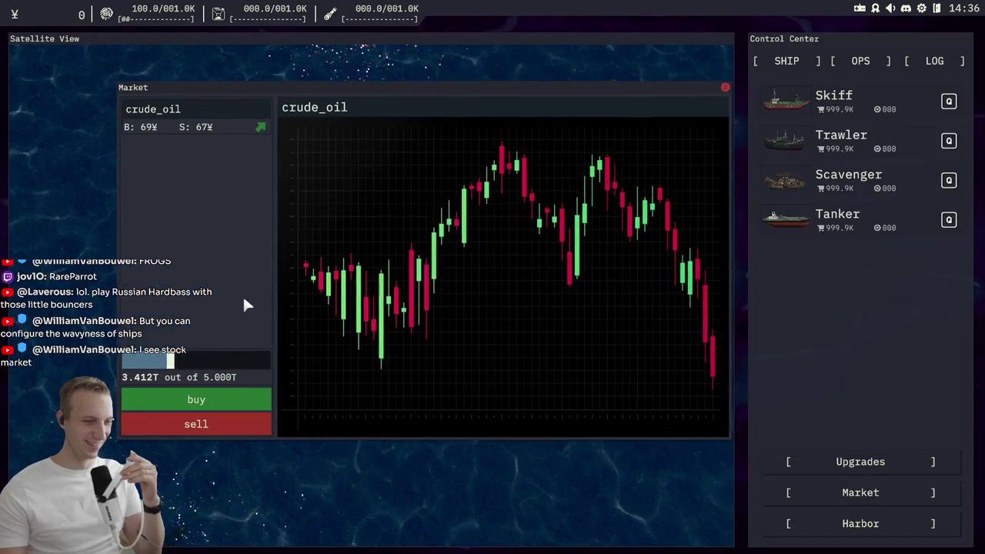
pyautogui.moveTo(125, 360); pyautogui.dragTo(414, 376)
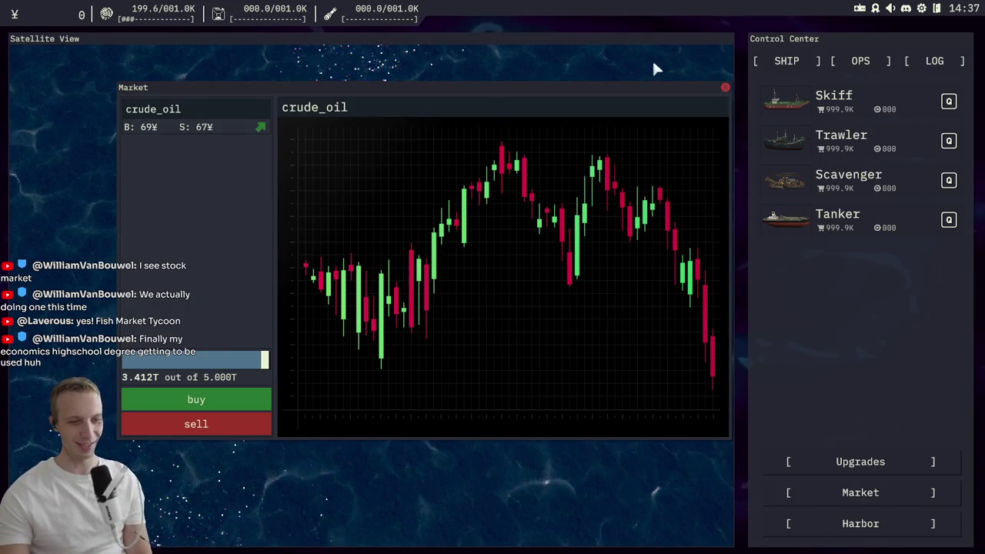
pyautogui.click(725, 88)
# Step: Preview the Scavenger's upgrades in the Upgrades window, then close the window
pyautogui.click(855, 462)
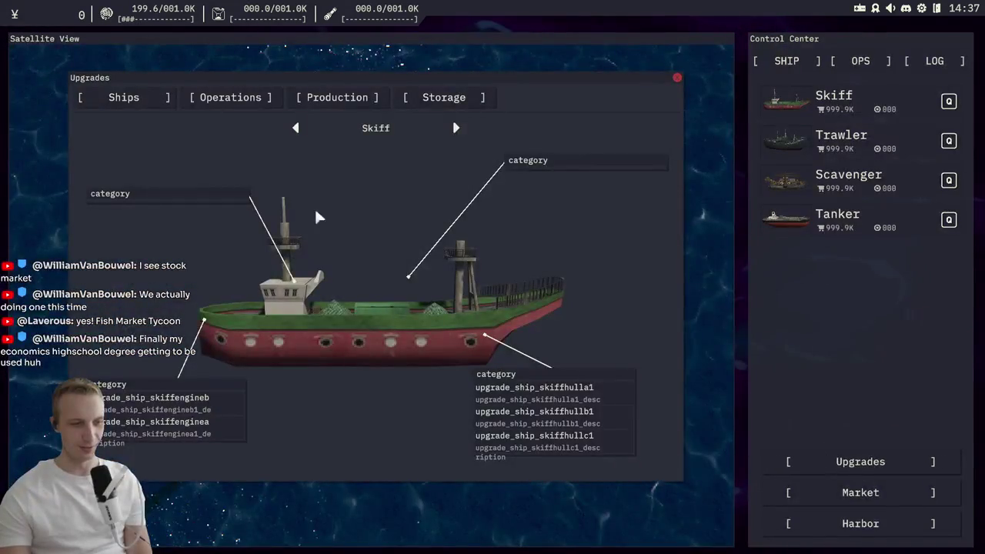
pyautogui.click(385, 129)
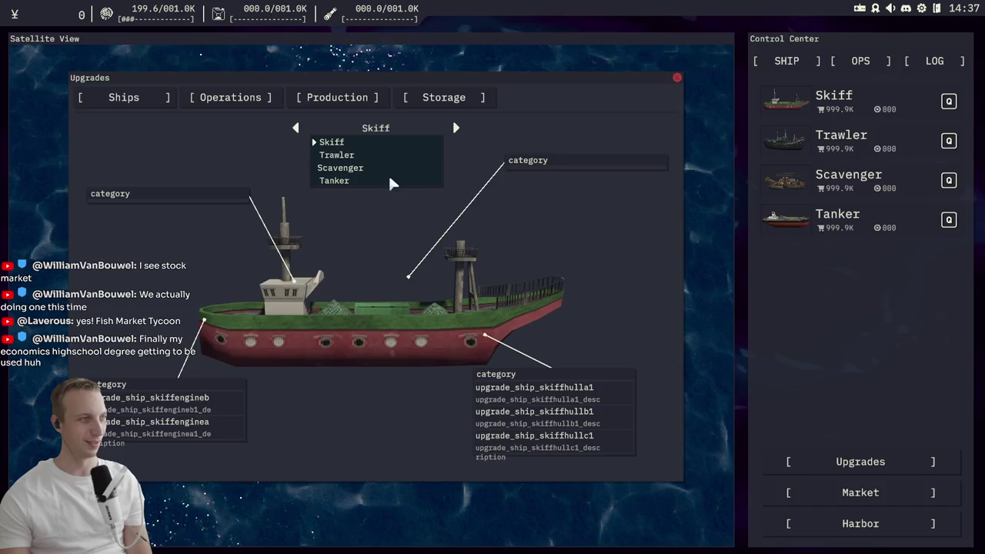
pyautogui.click(398, 127)
pyautogui.click(400, 127)
pyautogui.click(389, 166)
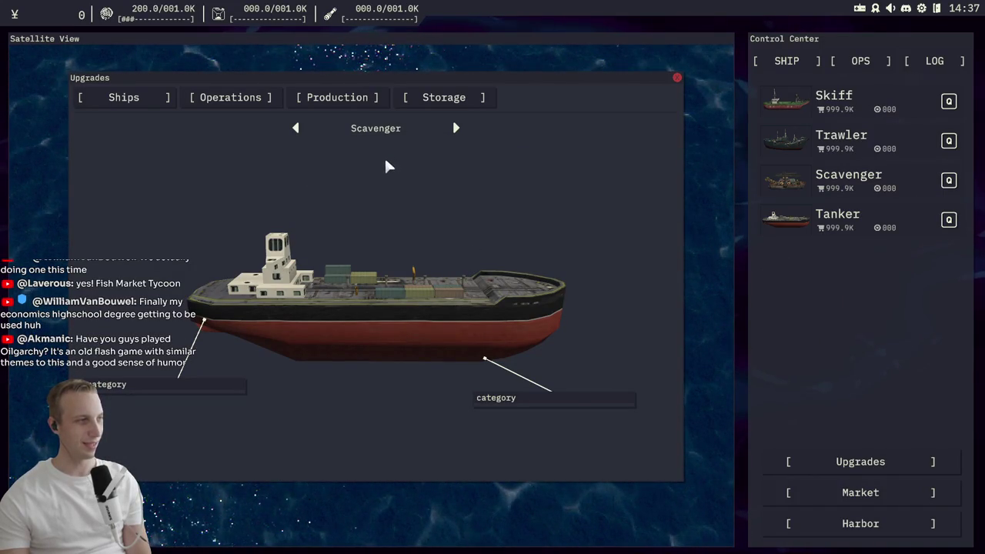
pyautogui.click(677, 77)
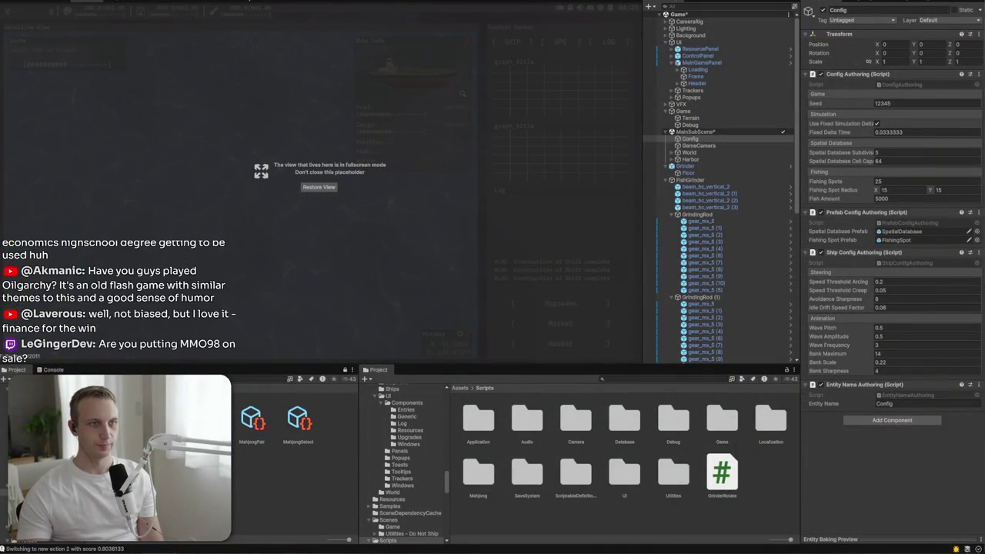
# Step: In GrinderRotate.cs line 12, pass rotationSpeed * Time.deltaTime as xAngle and set zAngle to 0f
pyautogui.hotkey('alt', 'Tab')
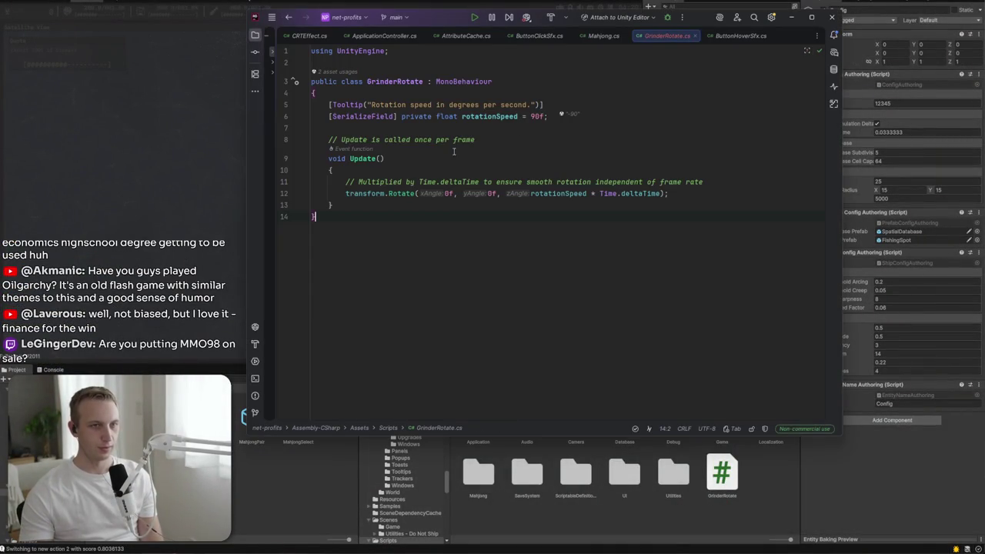
pyautogui.click(500, 194)
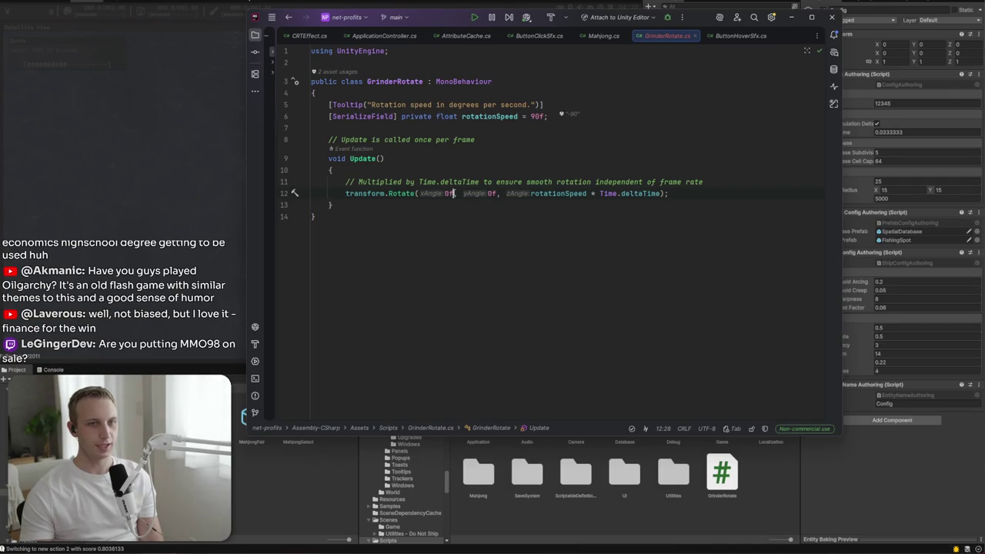
pyautogui.moveTo(528, 193)
pyautogui.mouseDown()
pyautogui.moveTo(661, 194)
pyautogui.moveTo(588, 197)
pyautogui.moveTo(651, 194)
pyautogui.mouseUp()
pyautogui.doubleClick(660, 194)
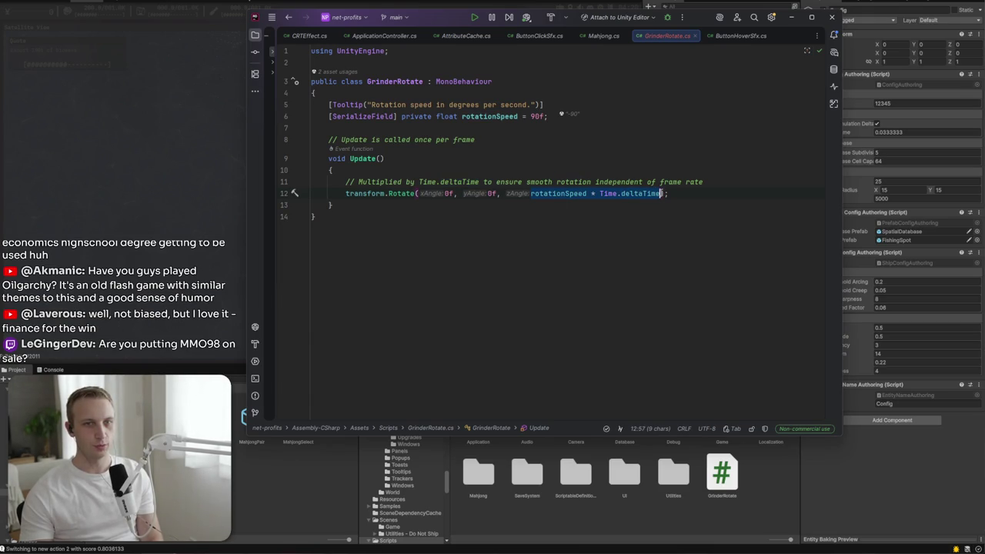
pyautogui.moveTo(446, 196); pyautogui.dragTo(450, 195)
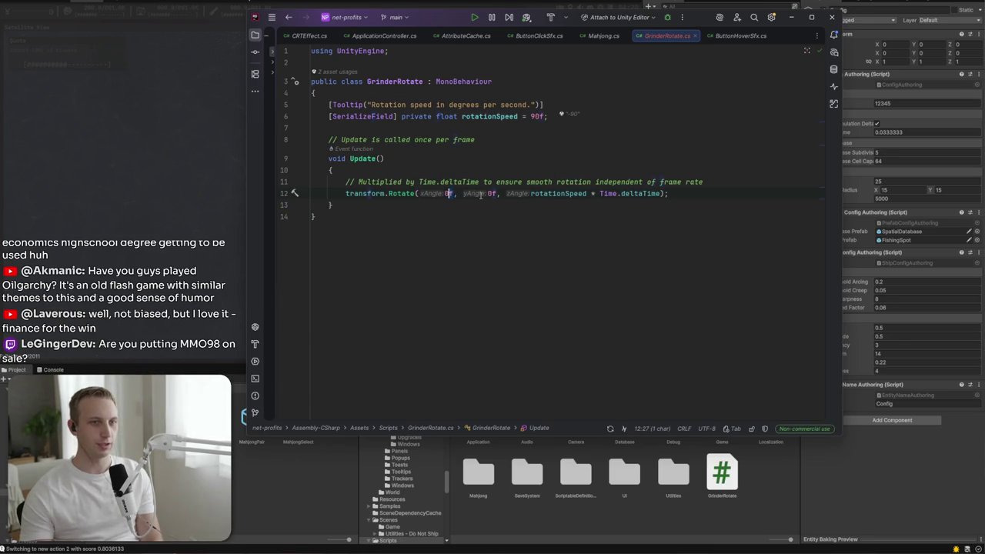
pyautogui.write('rotationSpeed * Time.deltaTime')
pyautogui.moveTo(445, 194); pyautogui.dragTo(781, 195)
pyautogui.write('0f')
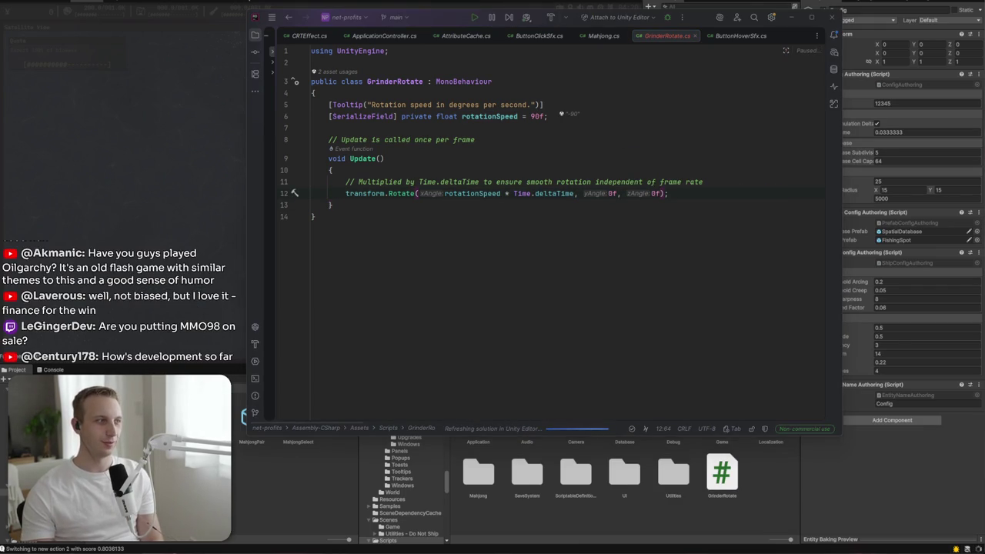
pyautogui.hotkey('alt', 'Tab')
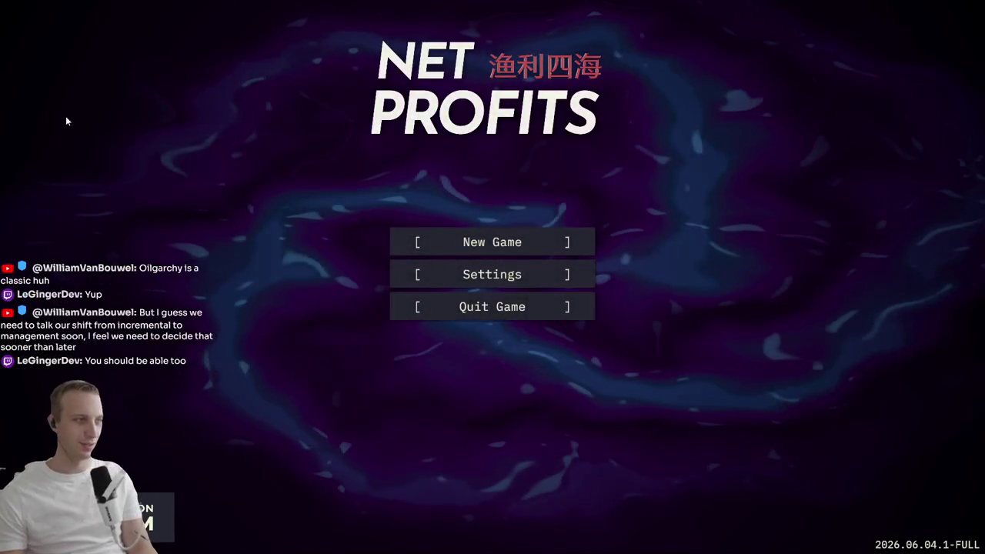
pyautogui.click(511, 243)
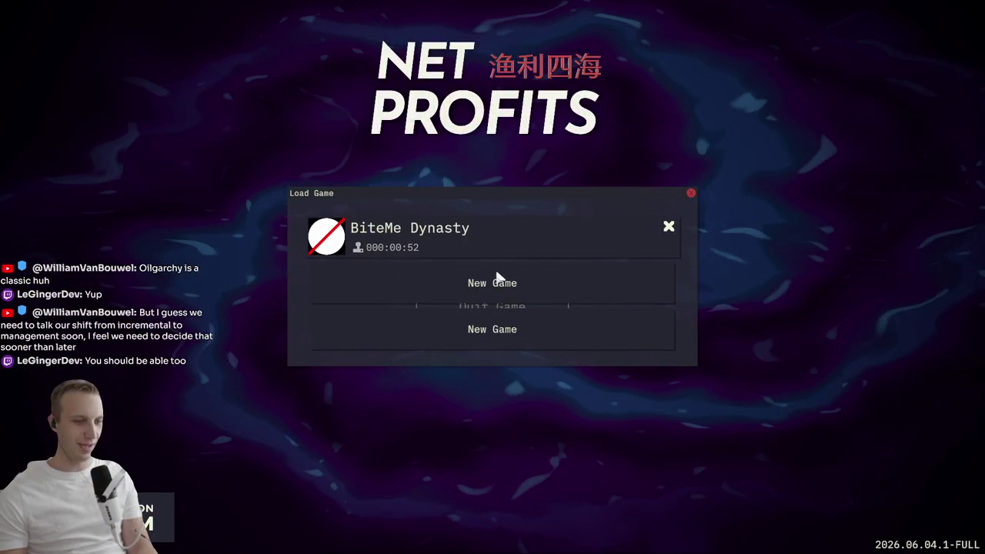
pyautogui.click(496, 267)
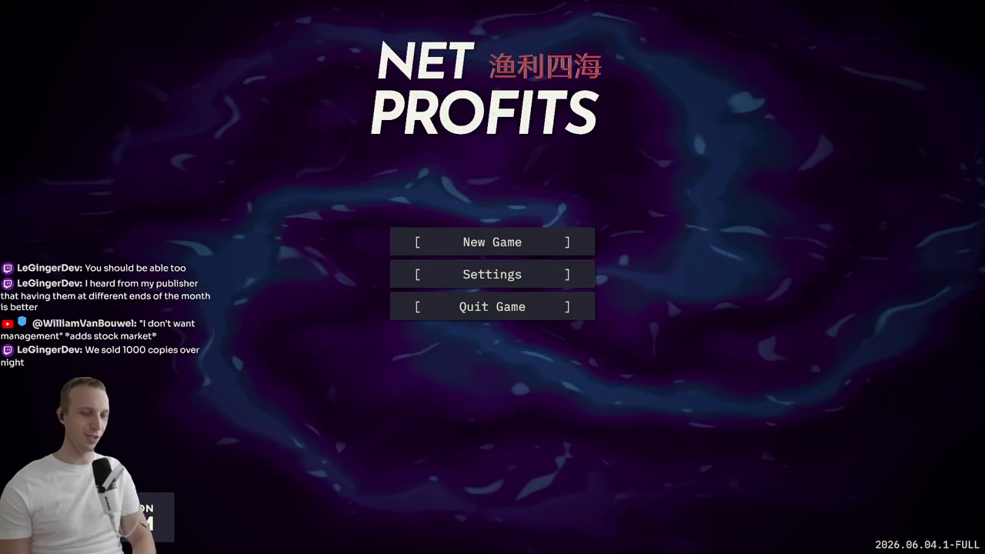
# Step: Load the BiteMe Dynasty save from the main menu's Load Game dialog
pyautogui.click(513, 237)
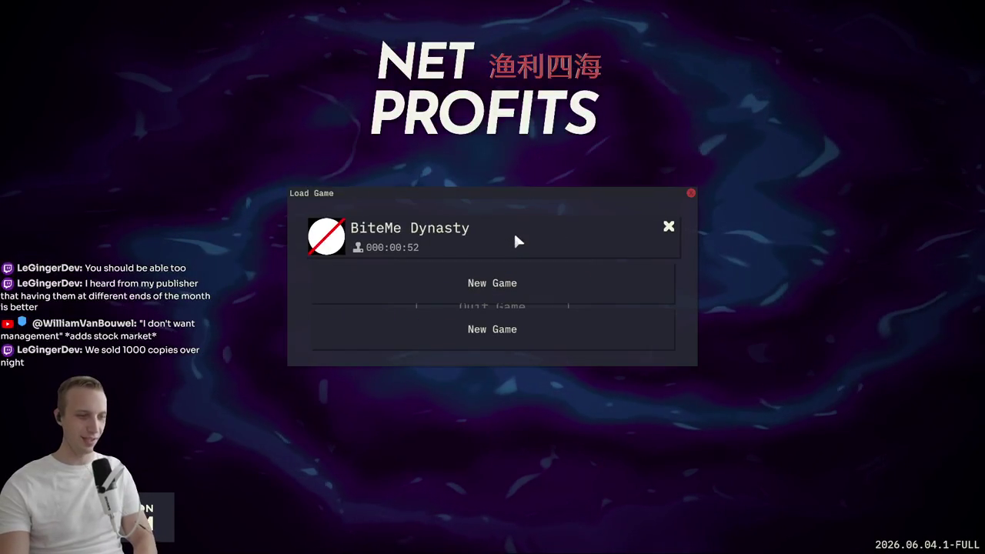
pyautogui.click(492, 241)
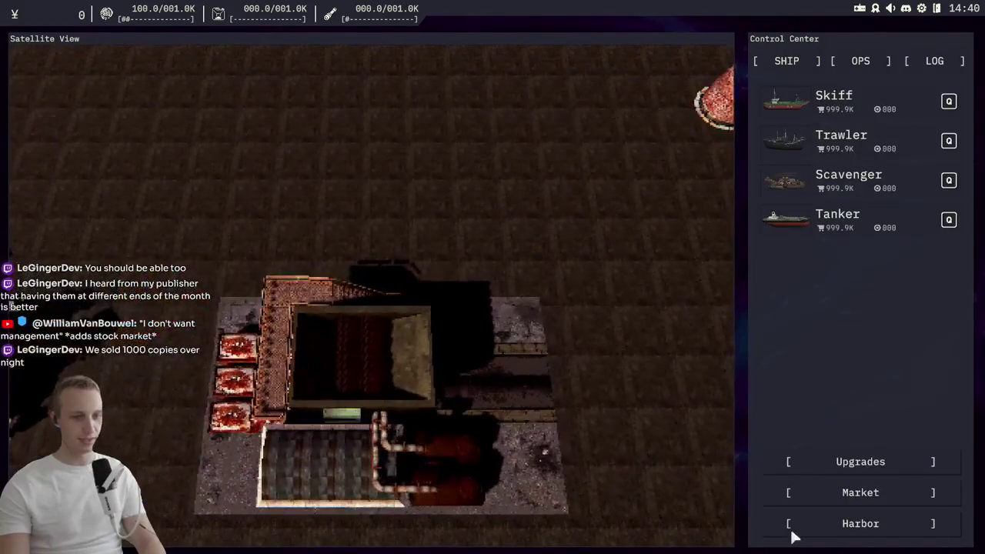
pyautogui.click(856, 459)
pyautogui.click(853, 495)
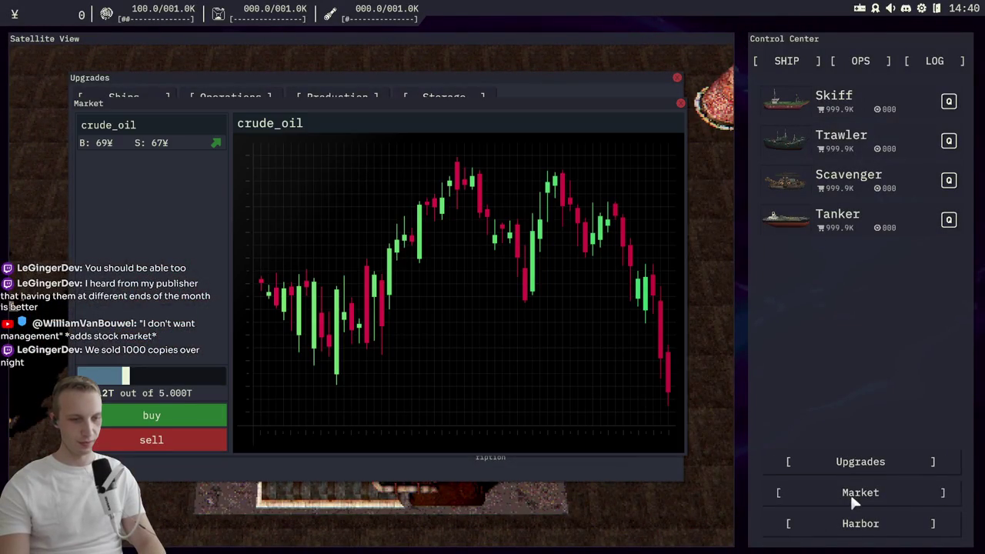
pyautogui.click(677, 78)
pyautogui.click(680, 102)
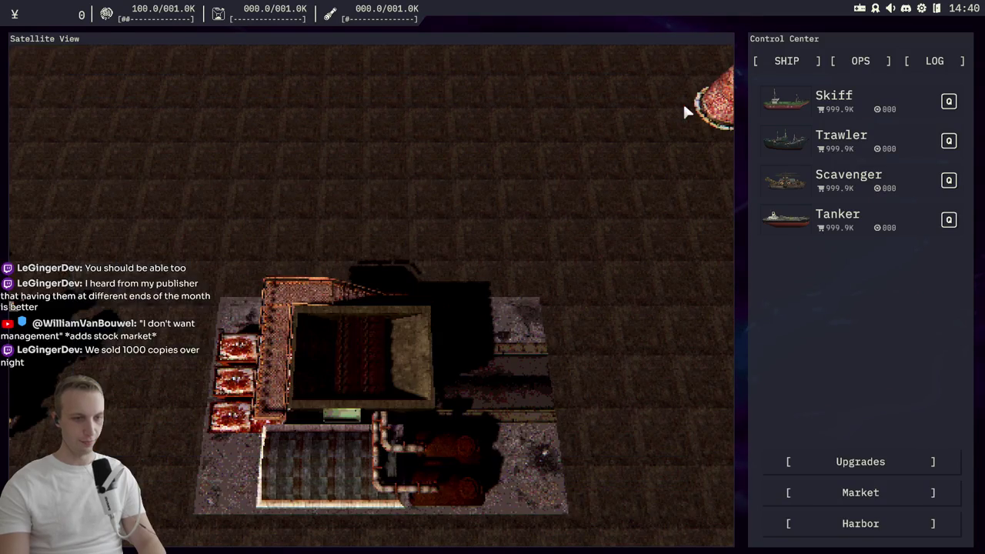
pyautogui.click(842, 500)
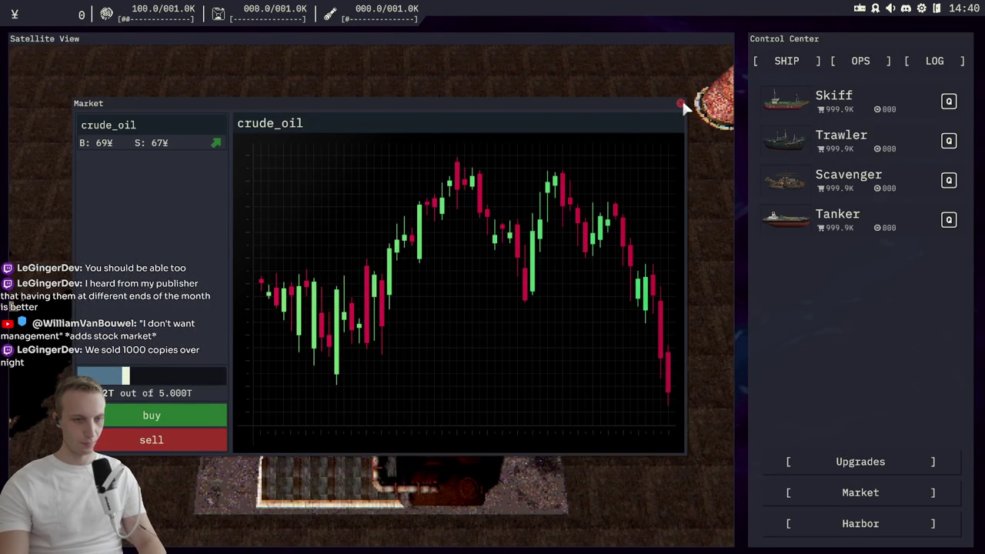
pyautogui.click(681, 103)
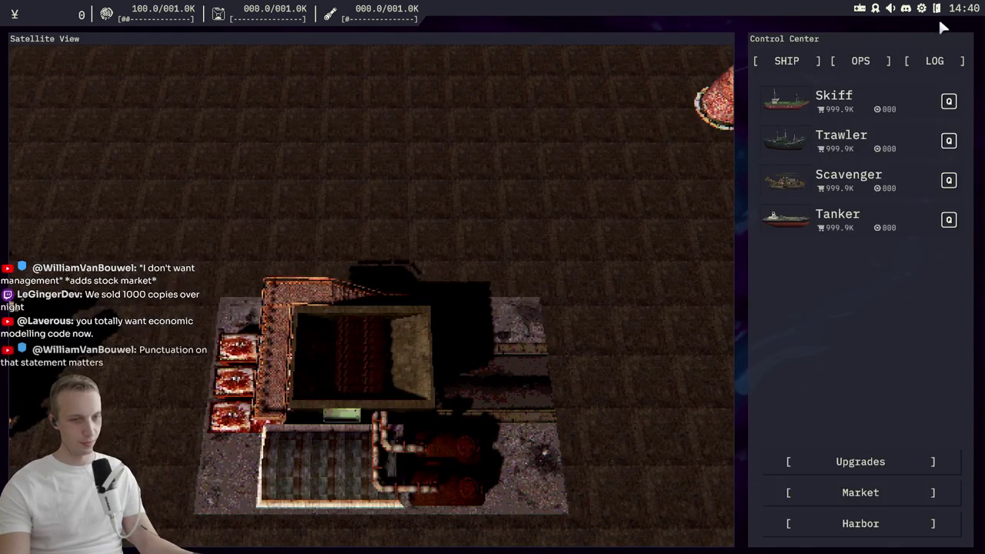
pyautogui.click(926, 11)
pyautogui.click(502, 177)
pyautogui.click(421, 177)
pyautogui.click(339, 178)
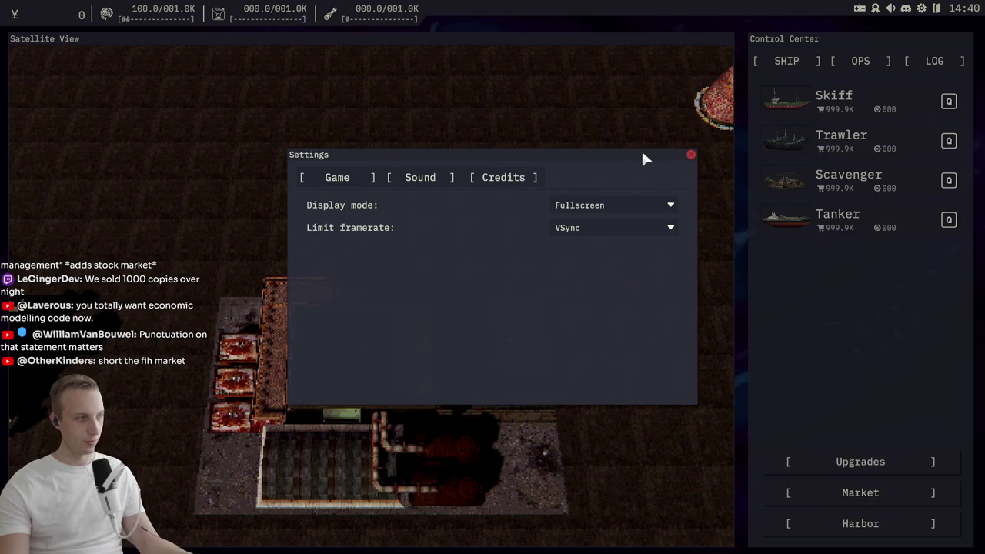
pyautogui.click(691, 155)
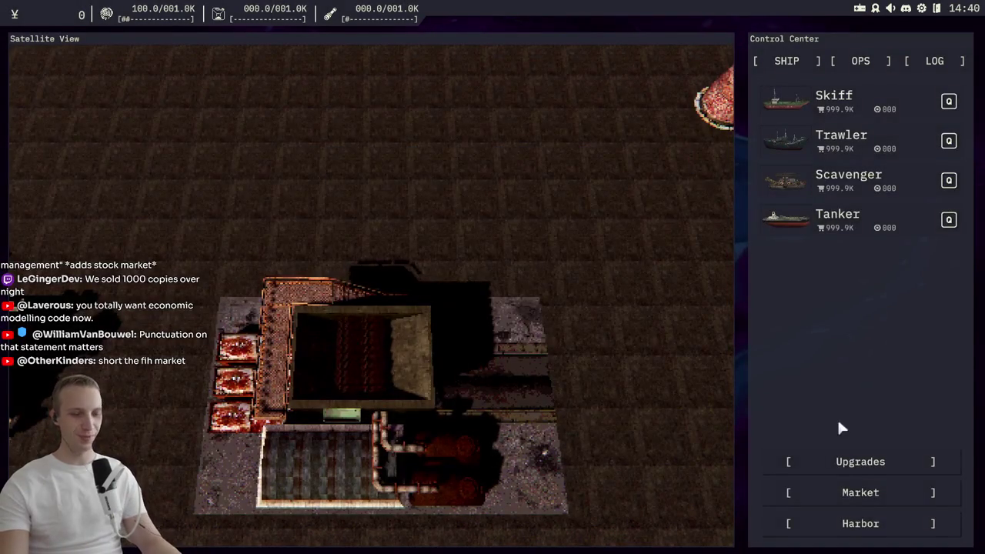
pyautogui.click(844, 493)
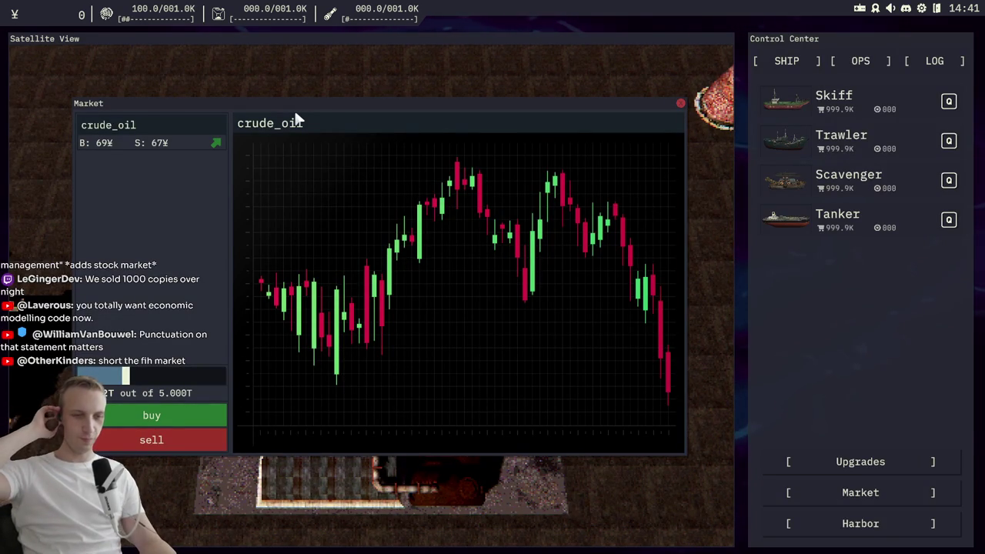
pyautogui.press('Escape')
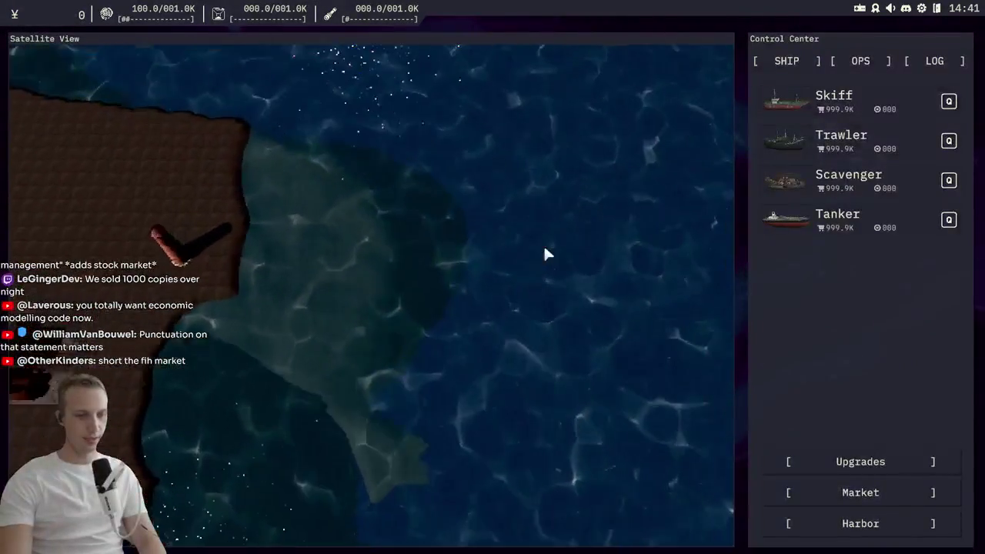
# Step: Reopen the crude_oil Market, set the trade amount to about a third, and move the window up-right
pyautogui.click(894, 485)
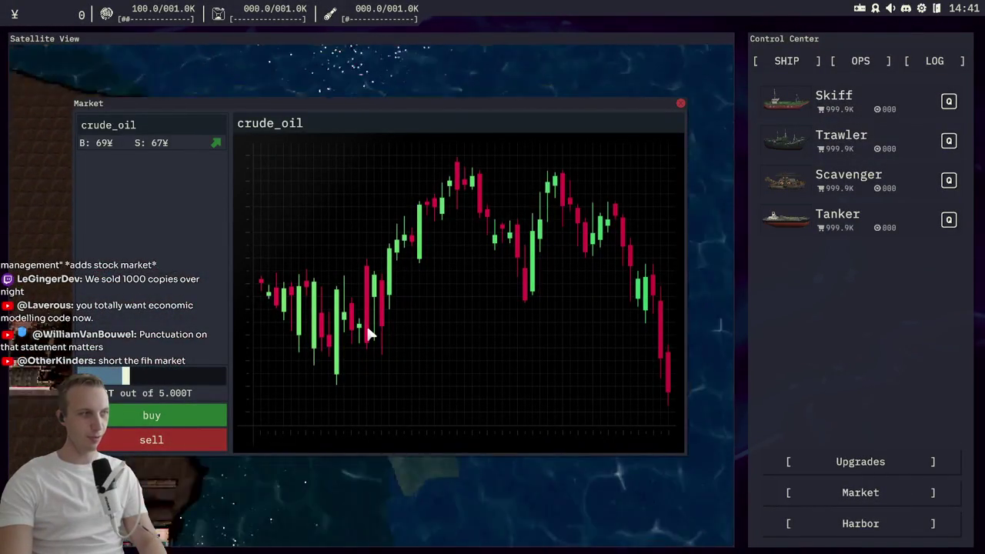
pyautogui.click(680, 103)
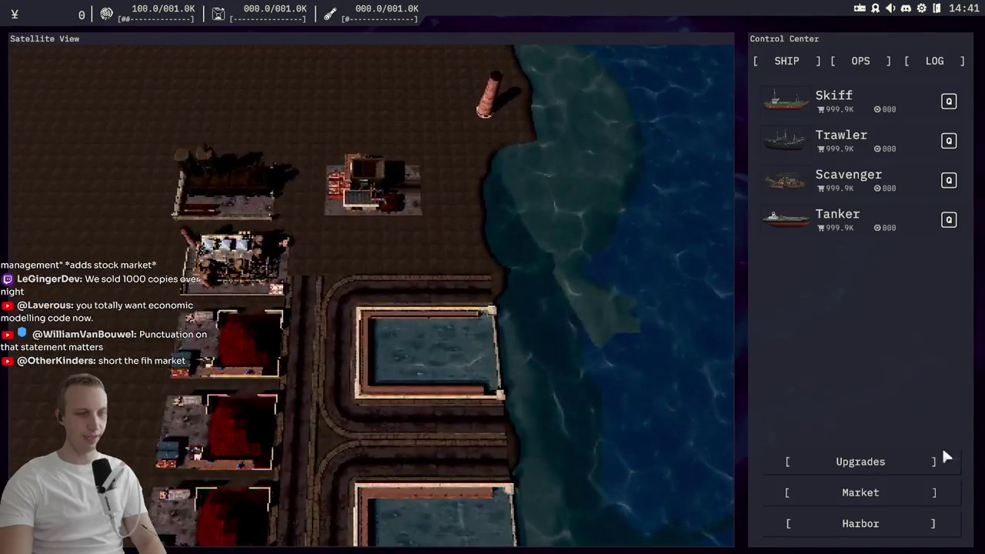
pyautogui.click(881, 491)
pyautogui.moveTo(125, 375); pyautogui.dragTo(269, 398)
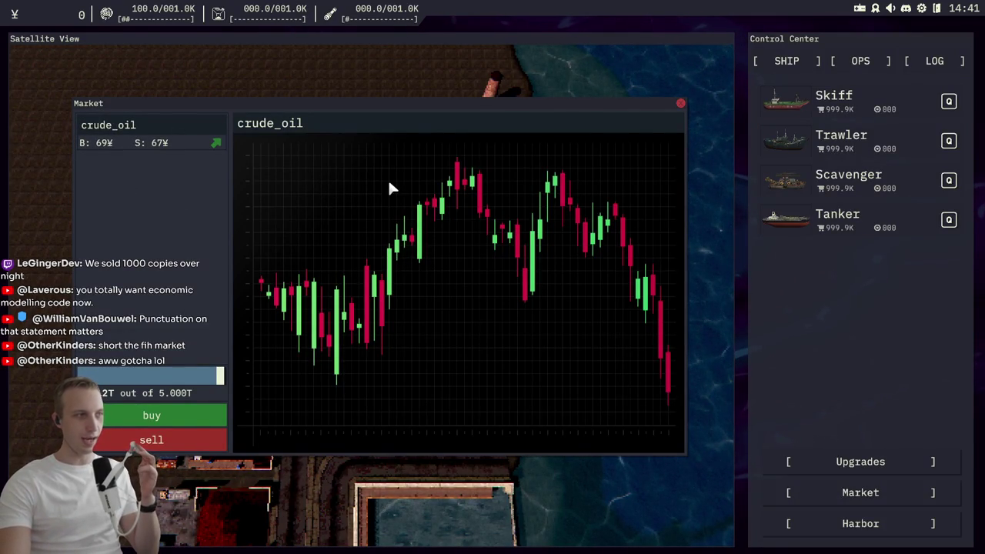
pyautogui.moveTo(220, 377)
pyautogui.mouseDown()
pyautogui.moveTo(127, 376)
pyautogui.moveTo(177, 376)
pyautogui.mouseUp()
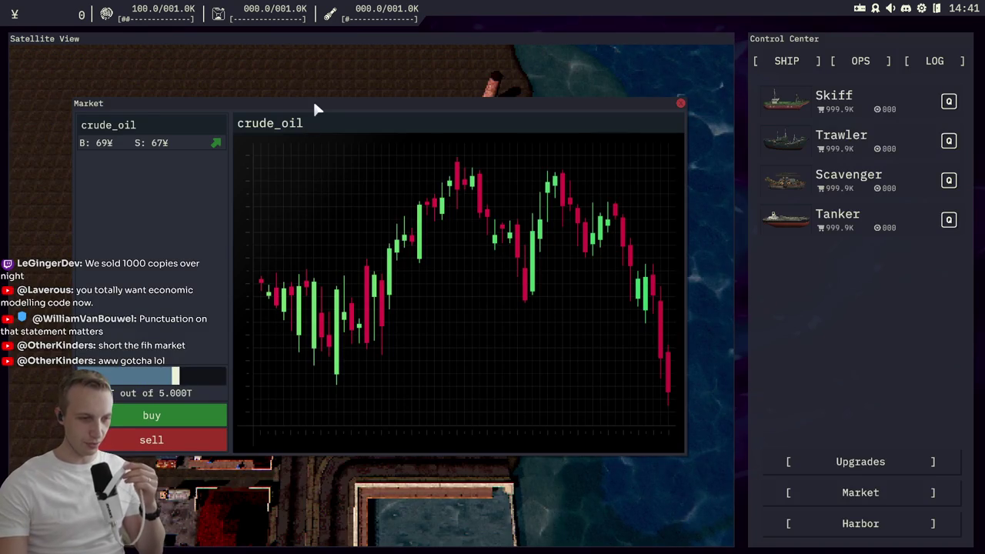
pyautogui.moveTo(314, 104)
pyautogui.mouseDown()
pyautogui.moveTo(353, 181)
pyautogui.moveTo(333, 107)
pyautogui.moveTo(364, 54)
pyautogui.mouseUp()
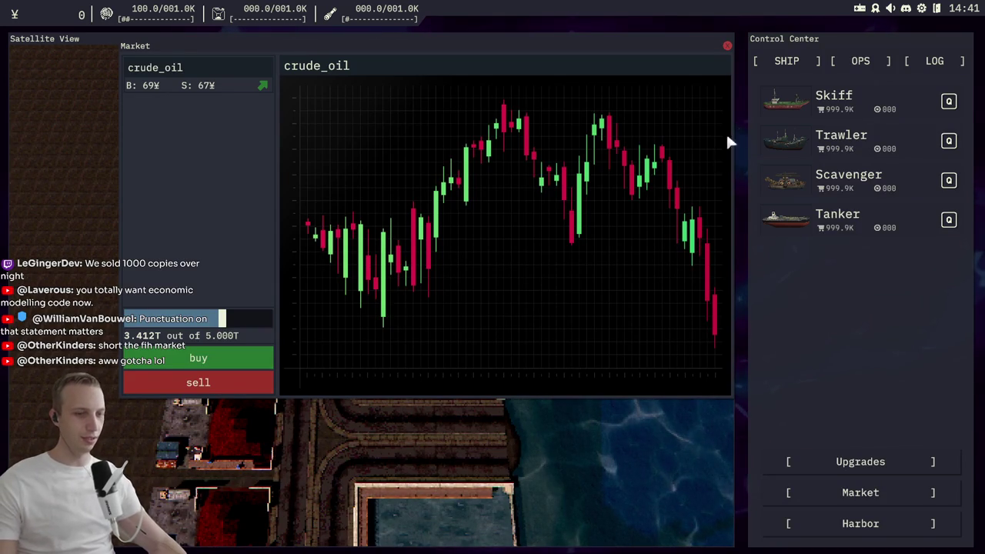
# Step: Close the Market, switch to the Scene view, and select FishGrinder beside the harbour
pyautogui.click(727, 44)
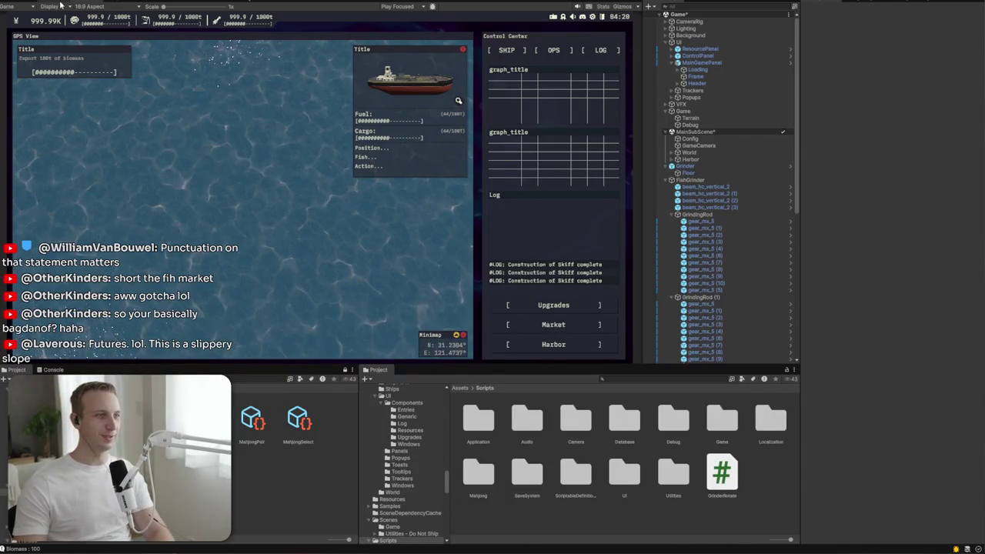
pyautogui.hotkey('ctrl', '1')
pyautogui.moveTo(400, 236); pyautogui.dragTo(308, 250)
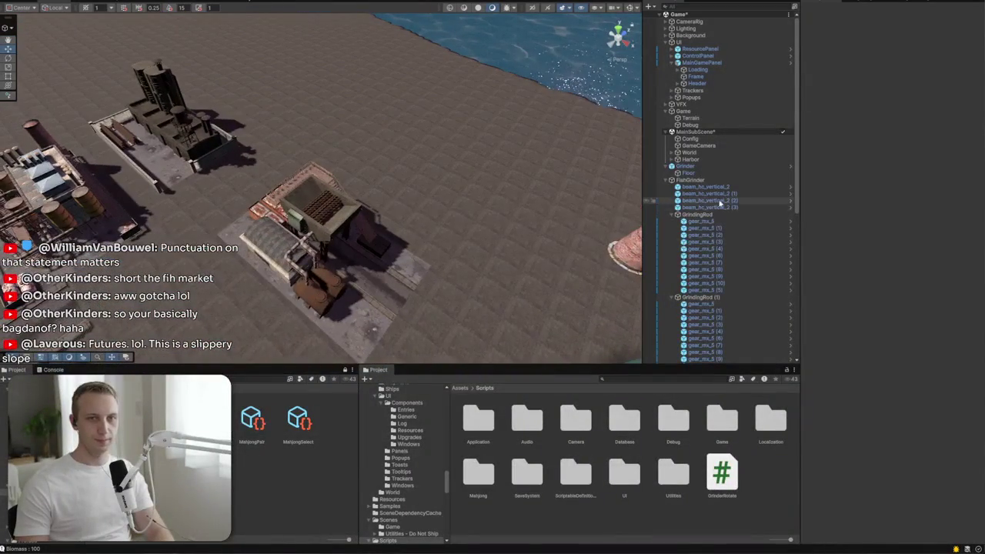
pyautogui.click(688, 180)
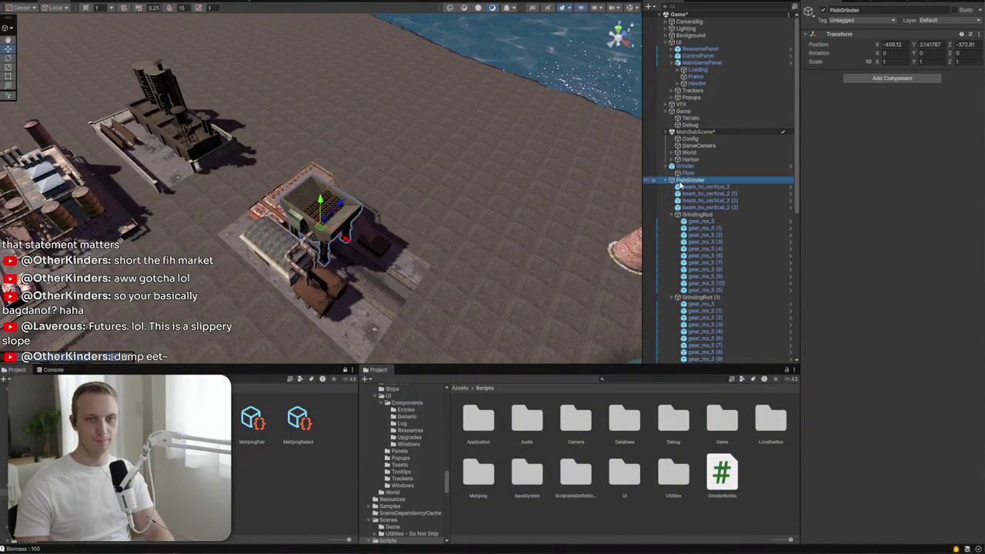
# Step: Create an empty child under Grinder named Constructed
pyautogui.click(666, 180)
pyautogui.click(689, 174)
pyautogui.rightClick(690, 167)
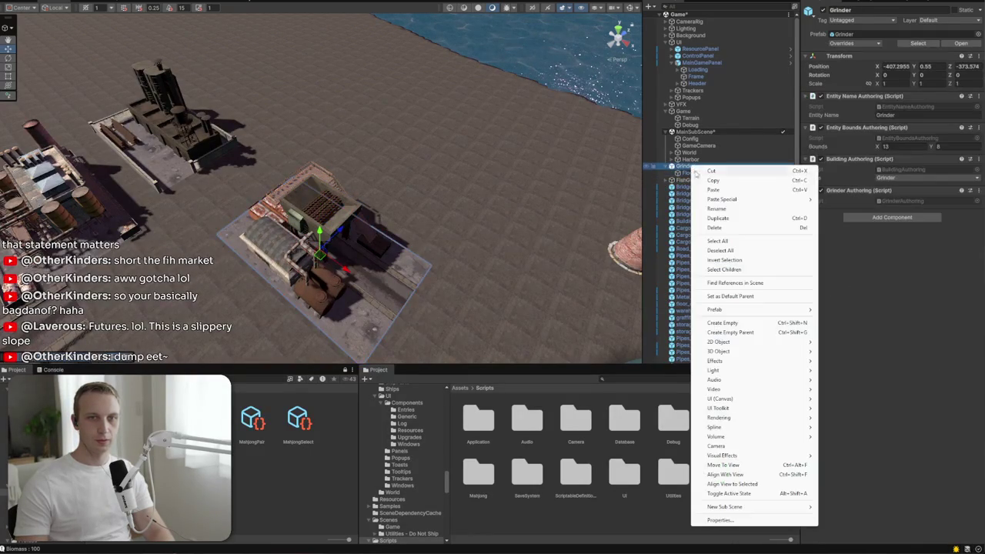
pyautogui.click(731, 323)
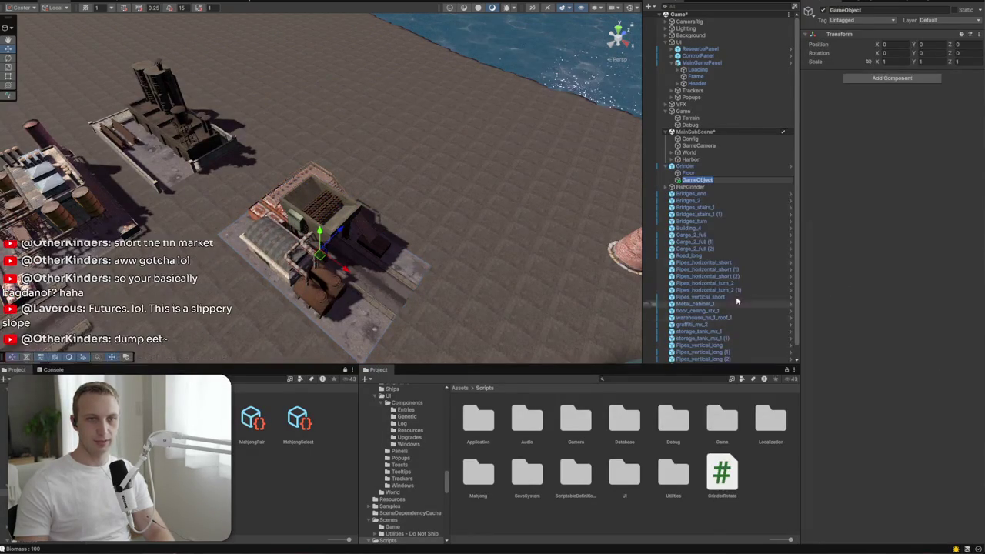
pyautogui.write('Cone')
pyautogui.write('tructed')
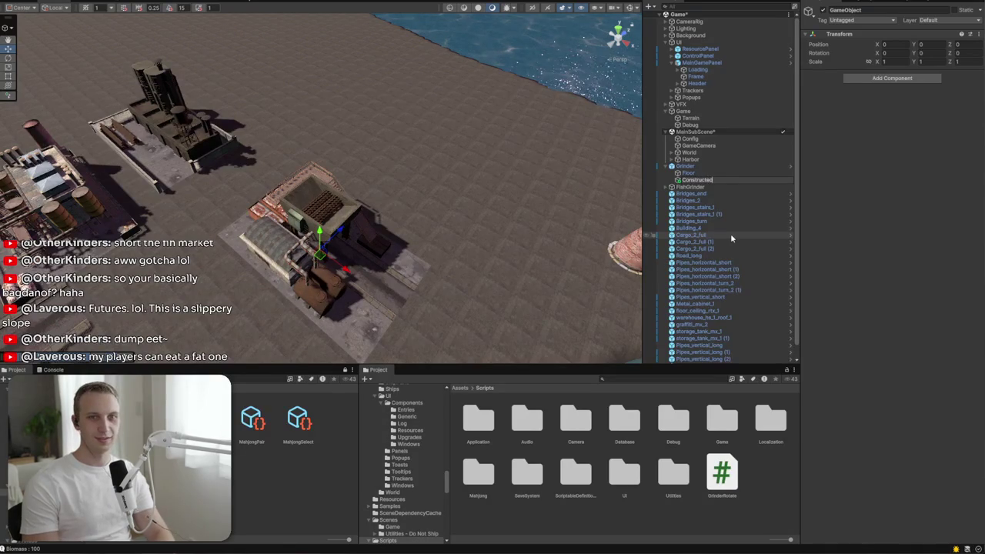
pyautogui.press('Return')
pyautogui.moveTo(539, 185); pyautogui.dragTo(542, 184)
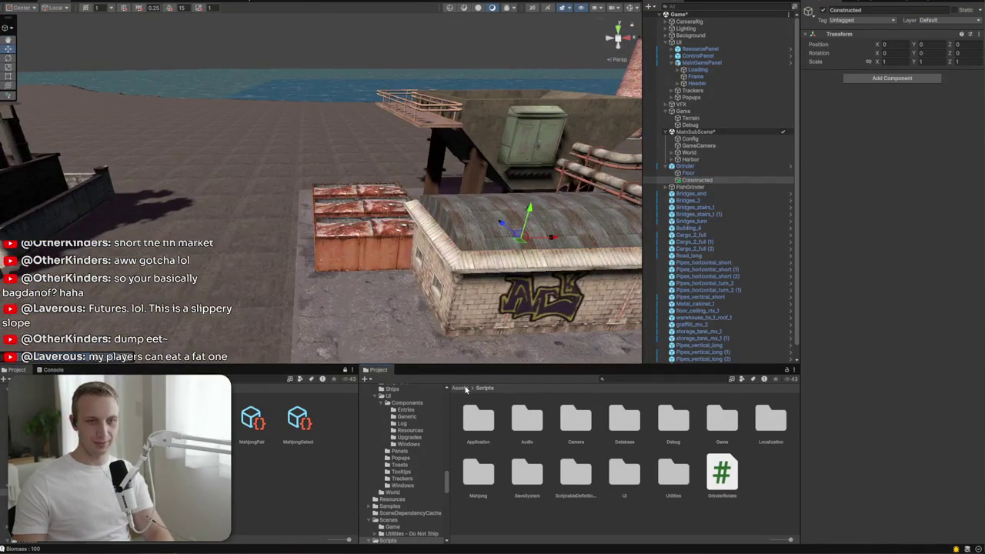
# Step: Browse to Assets/3rd Party/Industrial Exterior/Prefab and scroll through its prefab thumbnails
pyautogui.click(459, 388)
pyautogui.doubleClick(478, 420)
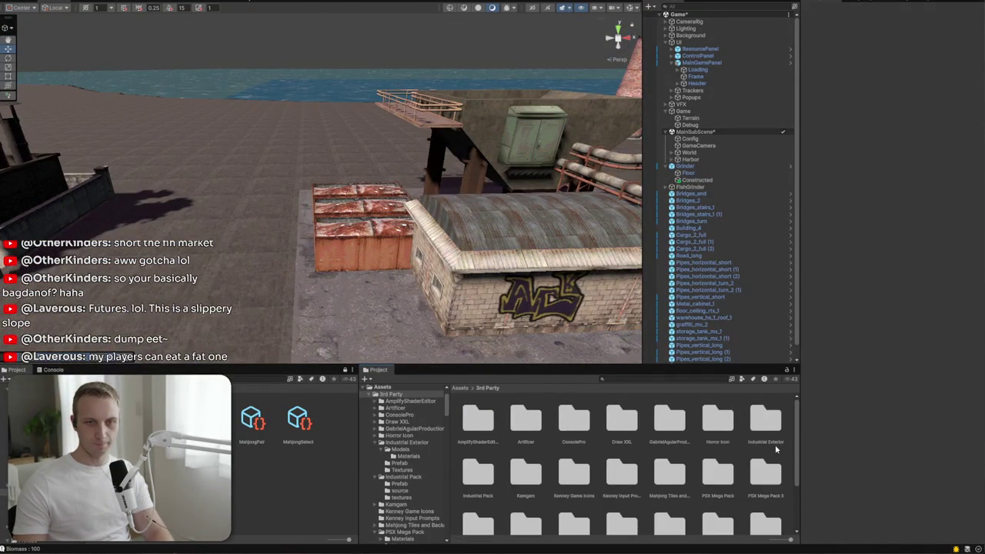
pyautogui.doubleClick(774, 428)
pyautogui.doubleClick(516, 419)
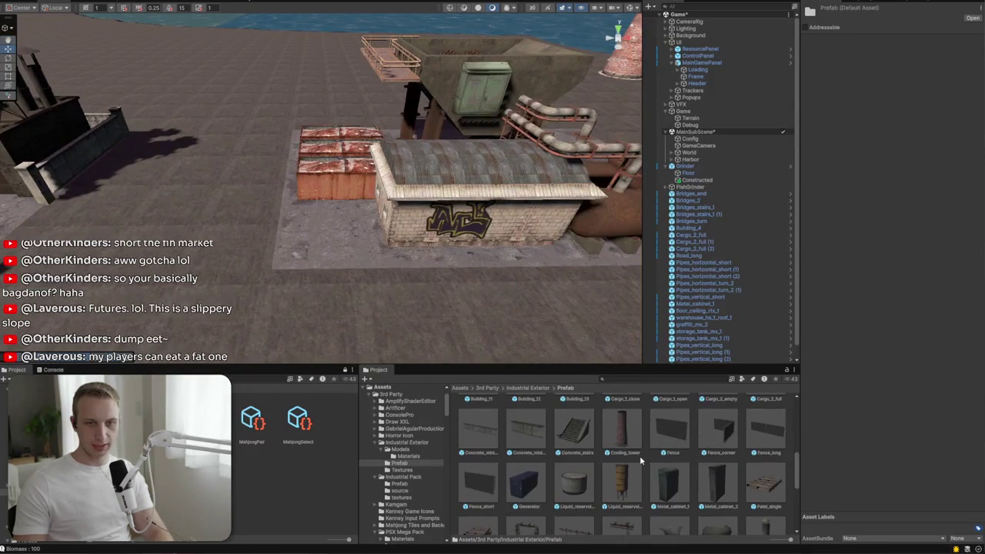
pyautogui.scroll(-1, 640, 461)
pyautogui.scroll(-5, 545, 412)
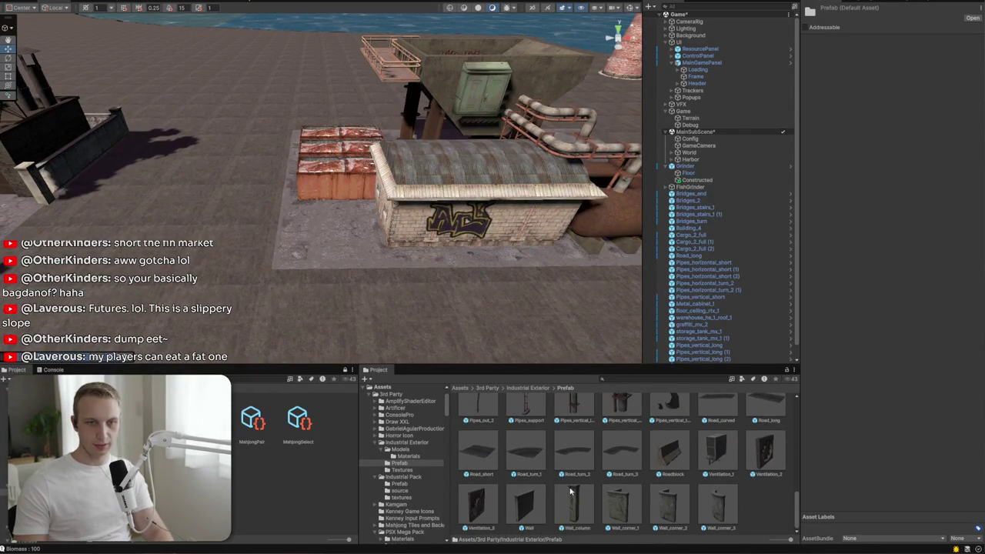
pyautogui.scroll(2, 625, 506)
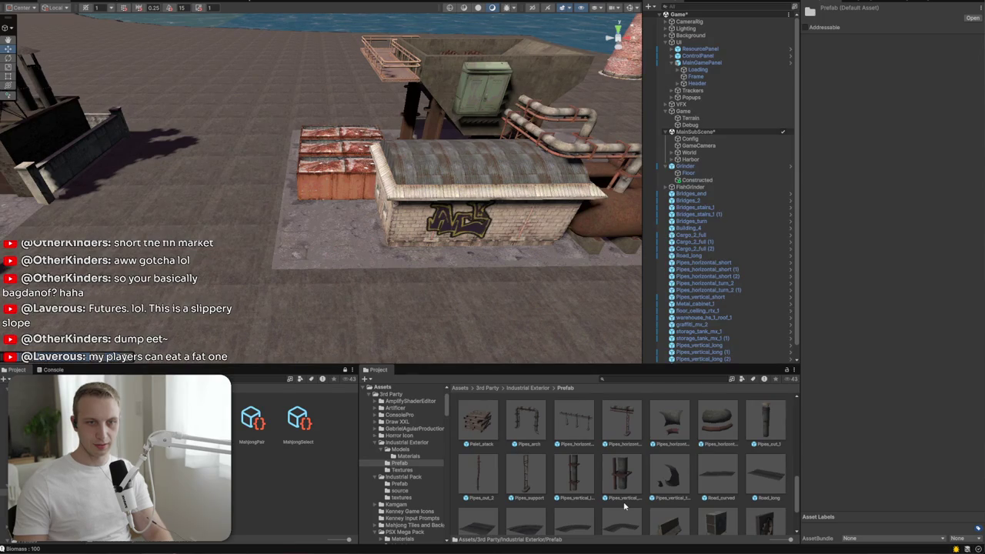
pyautogui.scroll(-2, 625, 506)
# Step: Place a Wall_corner_1, a concrete miniwall and a Wall prefab beside the grinder
pyautogui.moveTo(625, 504); pyautogui.dragTo(319, 256)
pyautogui.scroll(6, 531, 446)
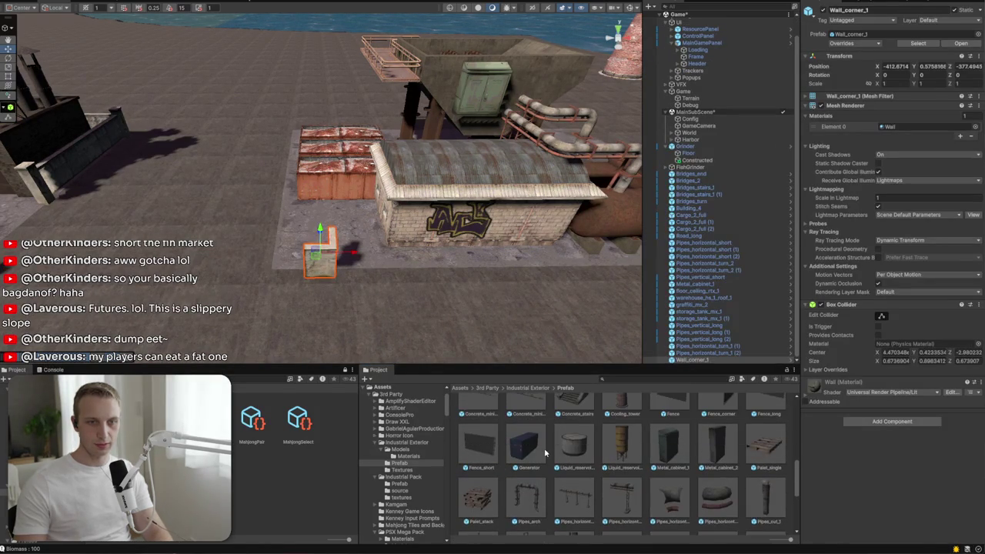
pyautogui.click(528, 500)
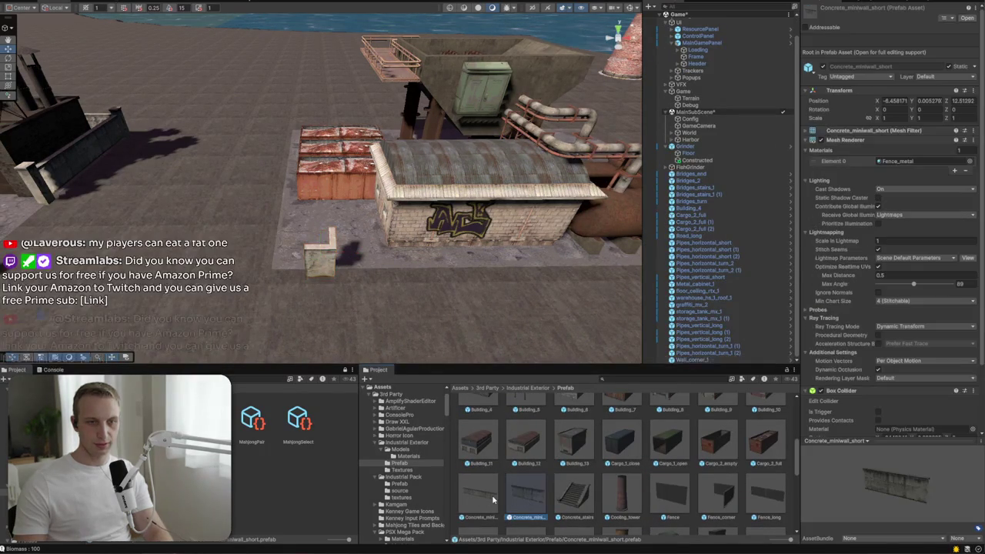
pyautogui.moveTo(523, 502)
pyautogui.mouseDown()
pyautogui.moveTo(408, 289)
pyautogui.moveTo(311, 288)
pyautogui.moveTo(409, 286)
pyautogui.mouseUp()
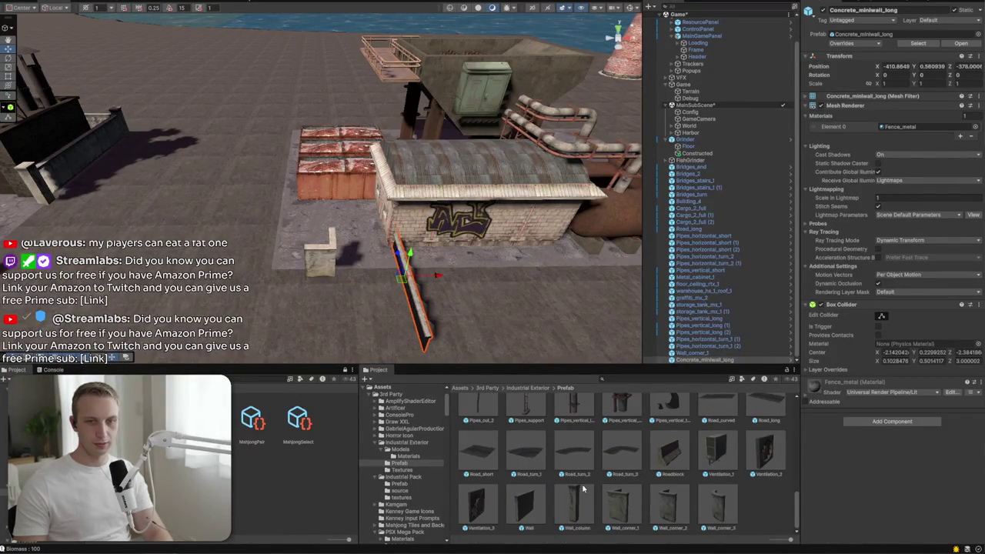
pyautogui.moveTo(511, 508); pyautogui.dragTo(368, 277)
pyautogui.scroll(3, 413, 343)
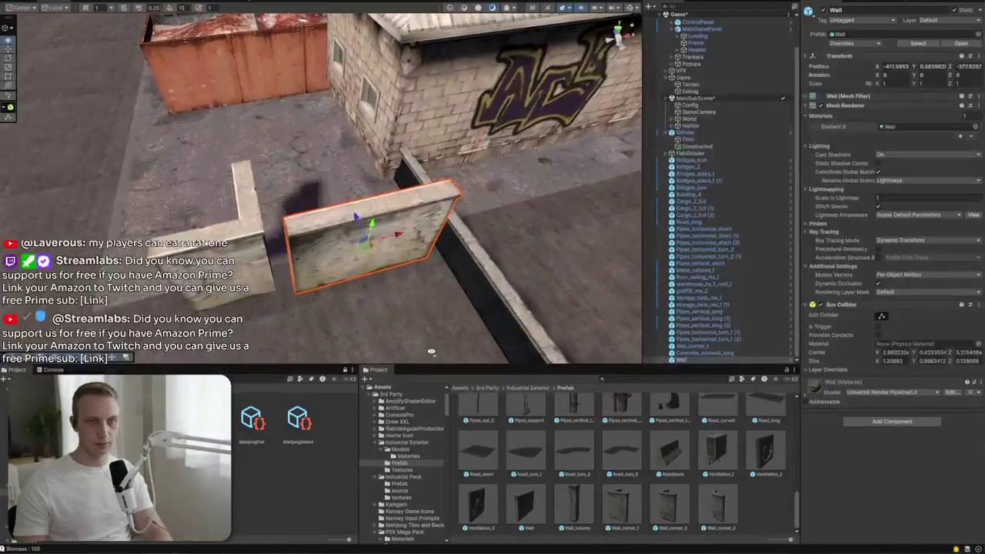
# Step: Turn the corner wall piece and delete the middle wall piece
pyautogui.click(504, 311)
pyautogui.moveTo(500, 312)
pyautogui.mouseDown()
pyautogui.moveTo(219, 227)
pyautogui.moveTo(519, 202)
pyautogui.moveTo(514, 218)
pyautogui.mouseUp()
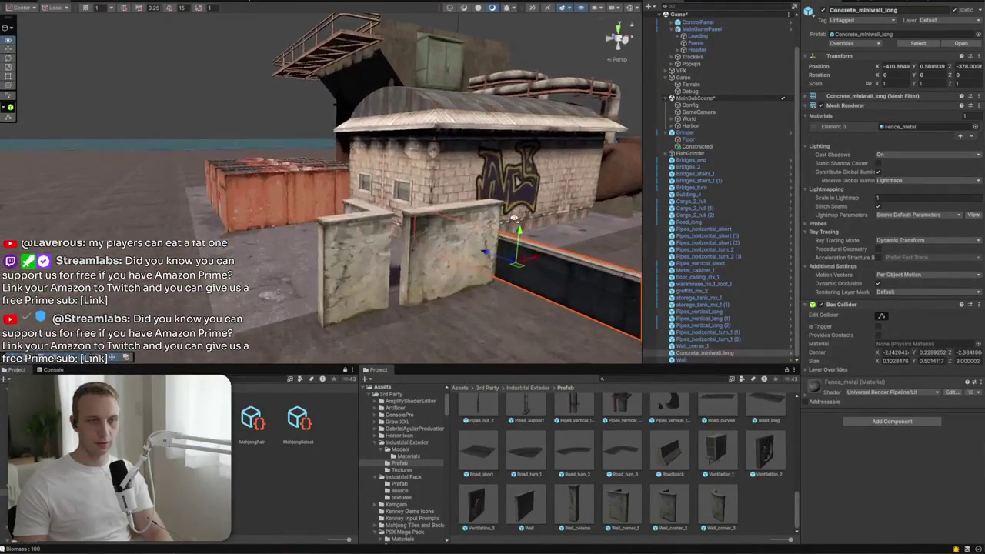
pyautogui.moveTo(410, 273)
pyautogui.mouseDown()
pyautogui.moveTo(464, 277)
pyautogui.moveTo(439, 267)
pyautogui.moveTo(500, 289)
pyautogui.moveTo(454, 312)
pyautogui.moveTo(319, 271)
pyautogui.mouseUp()
pyautogui.click(500, 289)
pyautogui.press('w')
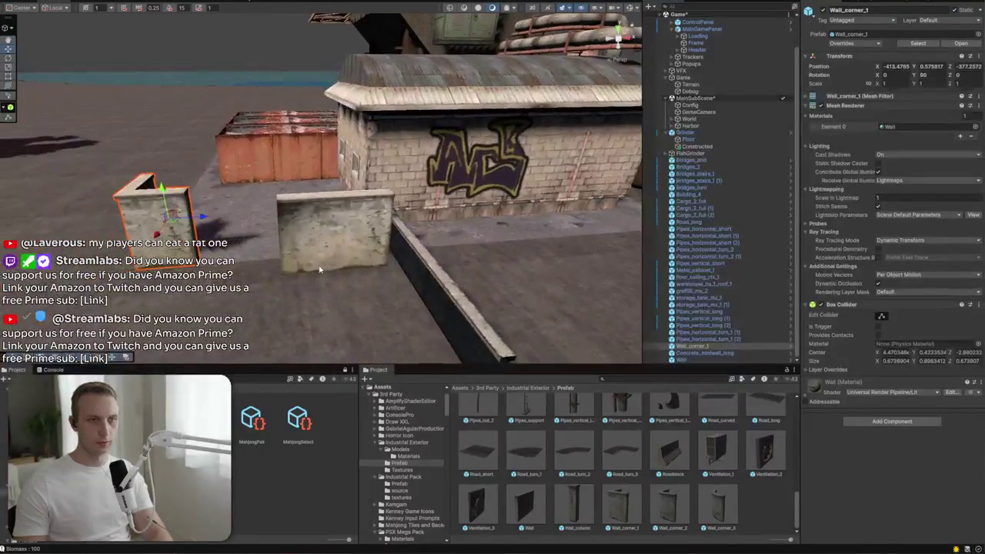
pyautogui.click(319, 271)
pyautogui.press('Delete')
# Step: Rotate the concrete miniwall by 90 degrees and frame it in the scene view
pyautogui.click(436, 291)
pyautogui.moveTo(412, 274)
pyautogui.mouseDown()
pyautogui.moveTo(339, 270)
pyautogui.moveTo(231, 224)
pyautogui.moveTo(217, 202)
pyautogui.mouseUp()
pyautogui.press('w')
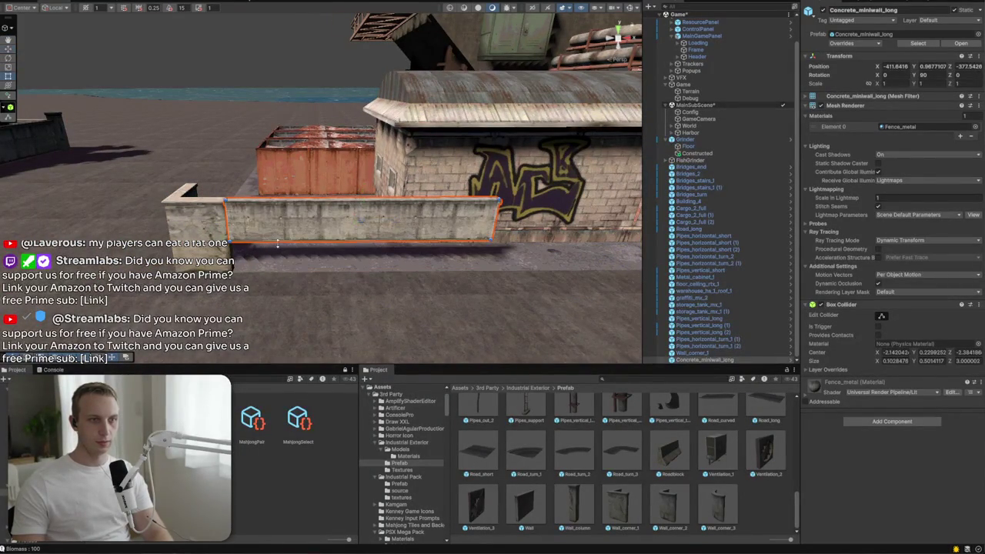
pyautogui.click(283, 242)
pyautogui.click(284, 235)
pyautogui.press('f')
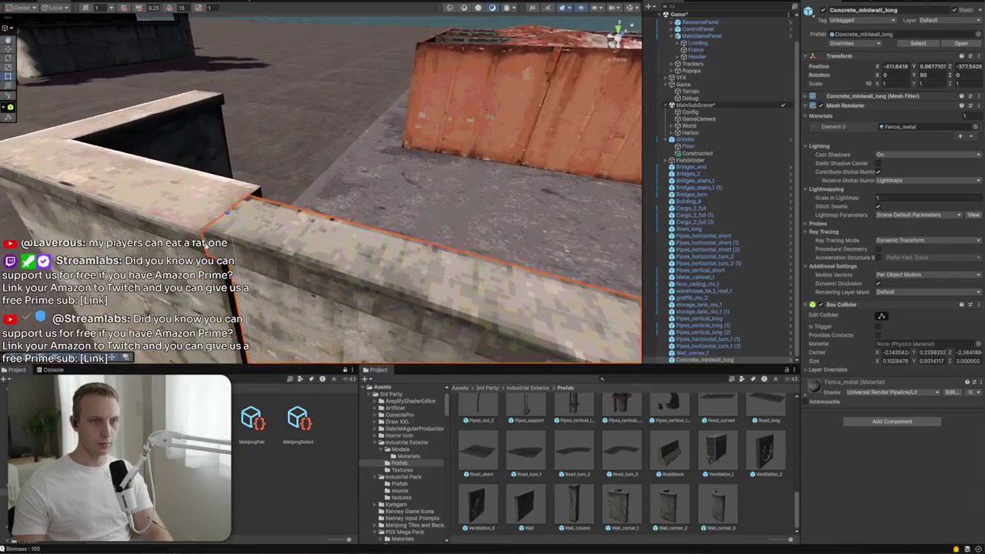
pyautogui.moveTo(226, 210); pyautogui.dragTo(311, 263)
# Step: Try scaling the concrete miniwall to 2, then delete it
pyautogui.moveTo(460, 218); pyautogui.dragTo(630, 151)
pyautogui.hotkey('ctrl', 'z')
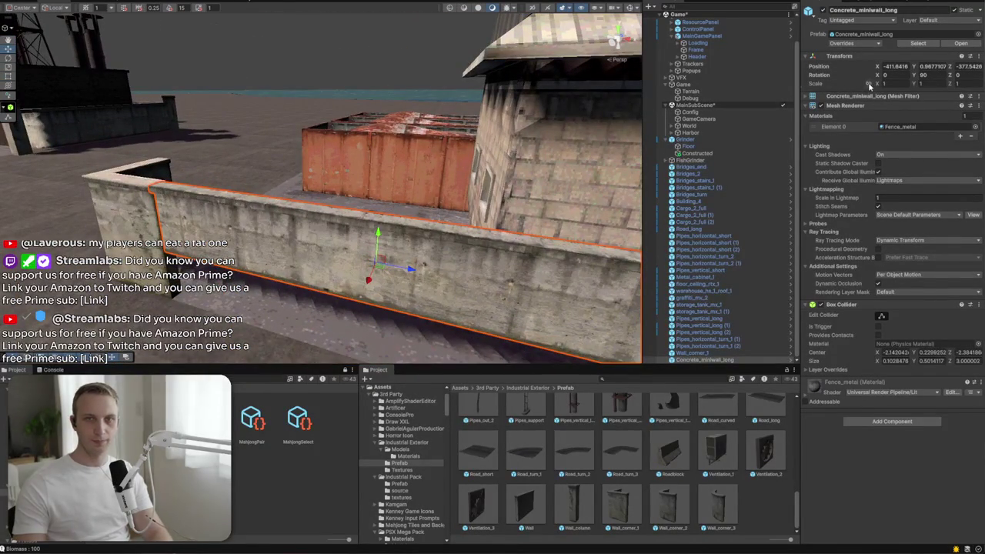
pyautogui.write('2')
pyautogui.press('Return')
pyautogui.moveTo(308, 230)
pyautogui.mouseDown()
pyautogui.moveTo(143, 127)
pyautogui.moveTo(241, 197)
pyautogui.moveTo(471, 213)
pyautogui.moveTo(359, 231)
pyautogui.moveTo(408, 250)
pyautogui.moveTo(267, 276)
pyautogui.moveTo(331, 296)
pyautogui.moveTo(469, 307)
pyautogui.mouseUp()
pyautogui.press('Delete')
# Step: Place a new Wall piece and slide it to join the existing wall's end
pyautogui.moveTo(523, 514); pyautogui.dragTo(266, 160)
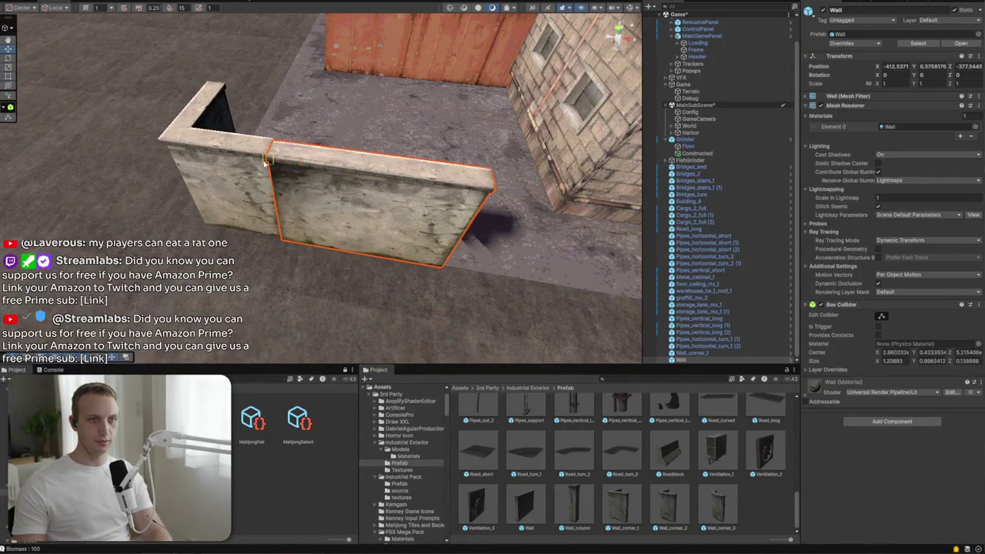
pyautogui.hotkey('ctrl', 'z')
pyautogui.hotkey('ctrl', 'y')
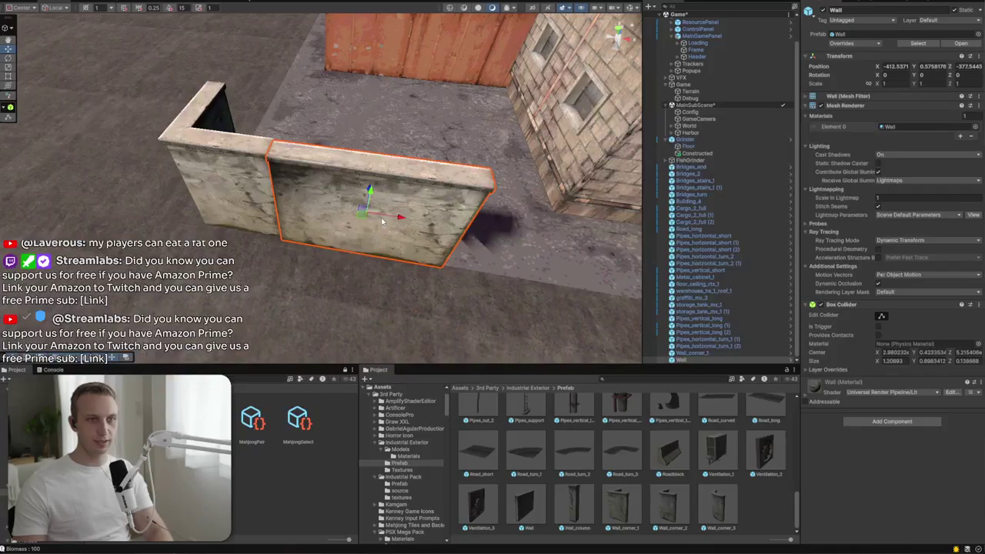
pyautogui.moveTo(406, 220)
pyautogui.mouseDown()
pyautogui.moveTo(568, 237)
pyautogui.moveTo(517, 216)
pyautogui.mouseUp()
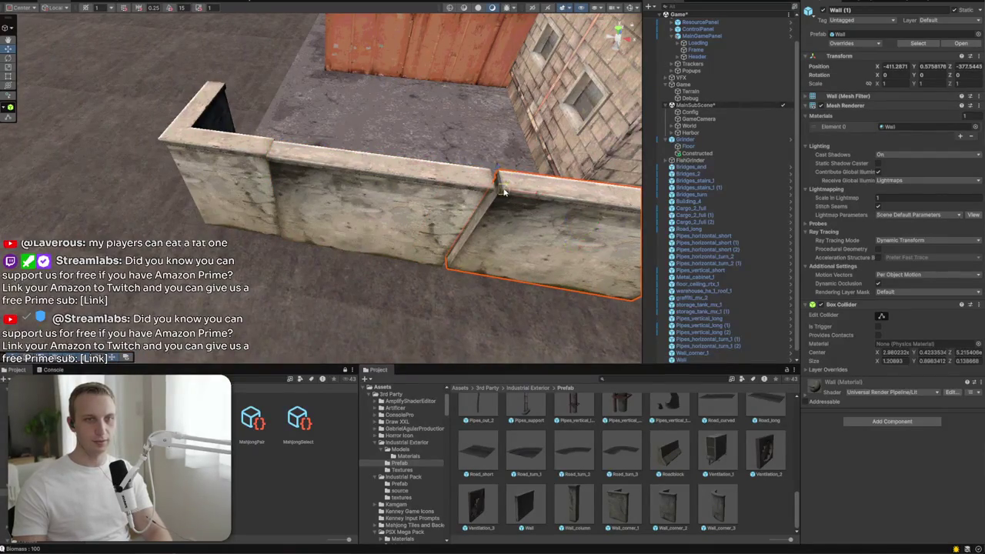
pyautogui.click(516, 267)
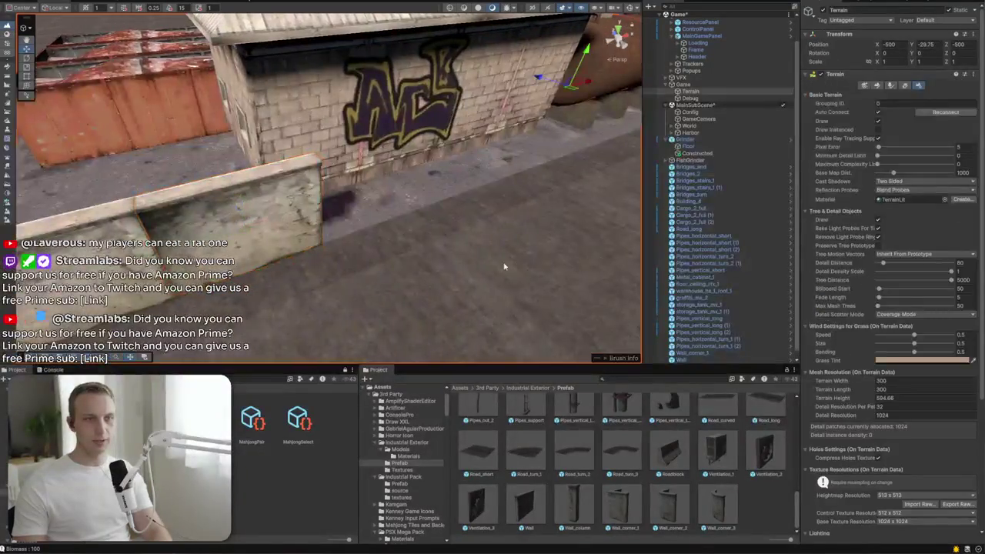
pyautogui.moveTo(515, 266); pyautogui.dragTo(462, 238)
pyautogui.moveTo(549, 254)
pyautogui.mouseDown()
pyautogui.moveTo(215, 172)
pyautogui.moveTo(119, 202)
pyautogui.moveTo(570, 175)
pyautogui.moveTo(580, 248)
pyautogui.mouseUp()
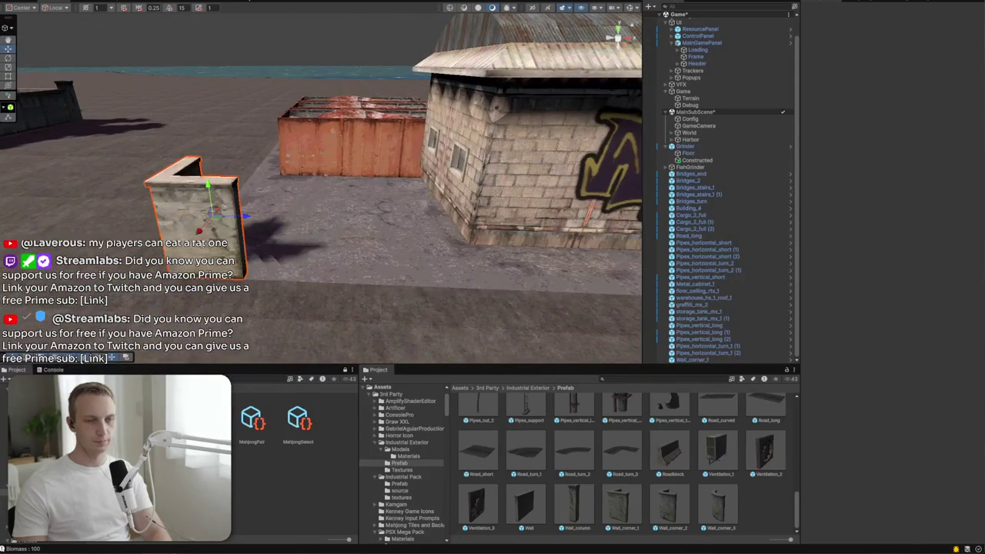
# Step: Undo the corner wall segment and browse the DryStoneWall and BambooWall folders
pyautogui.hotkey('ctrl', 'z')
pyautogui.write('wall')
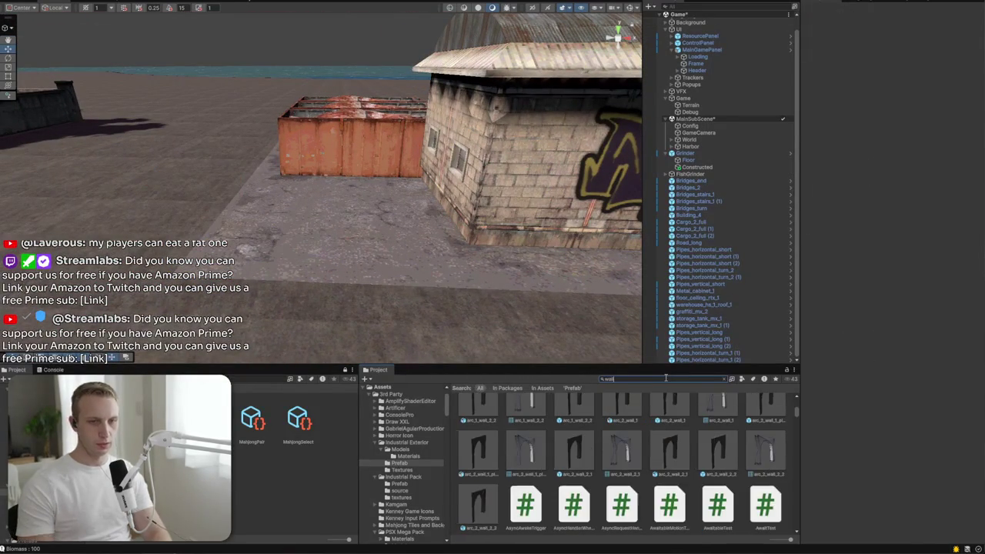
pyautogui.scroll(5, 632, 473)
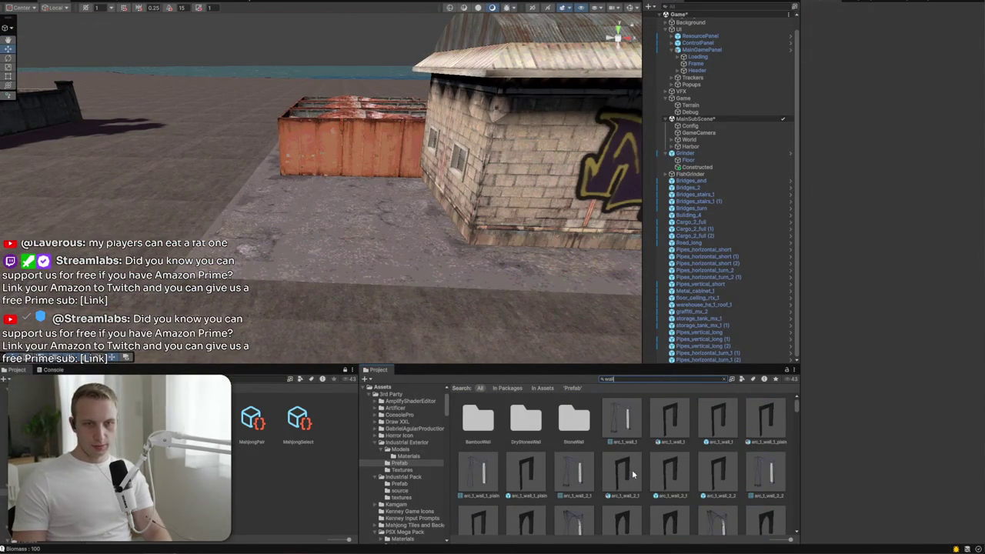
pyautogui.click(508, 425)
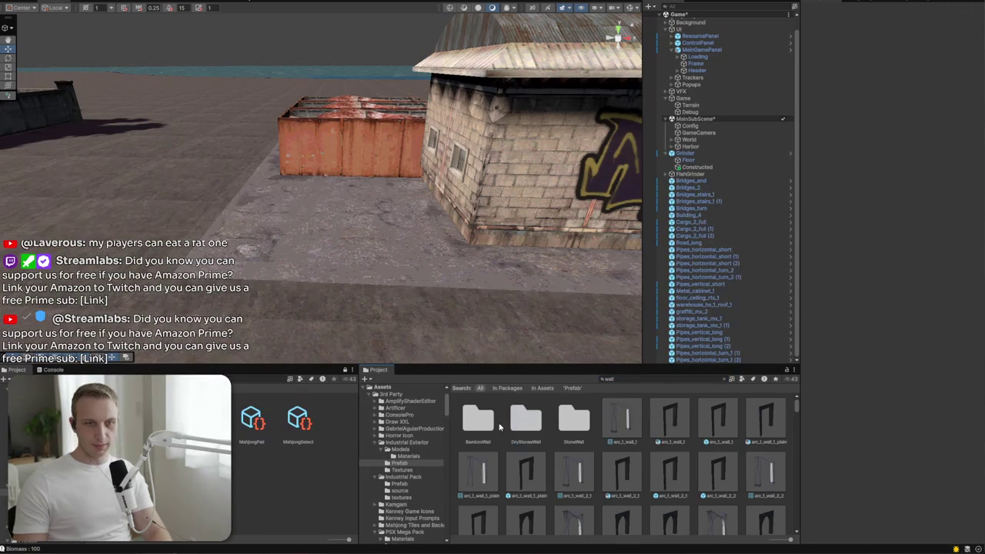
pyautogui.doubleClick(495, 426)
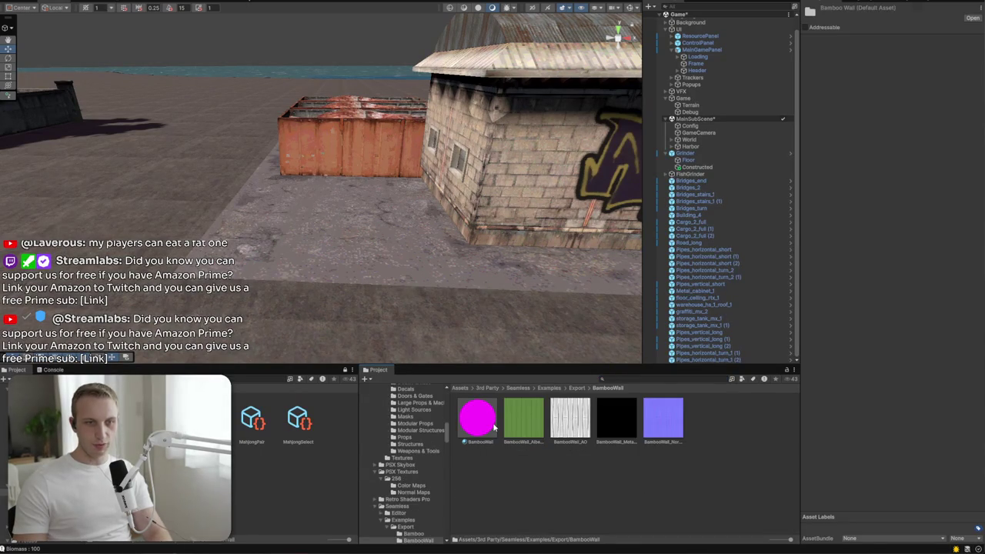
pyautogui.click(573, 388)
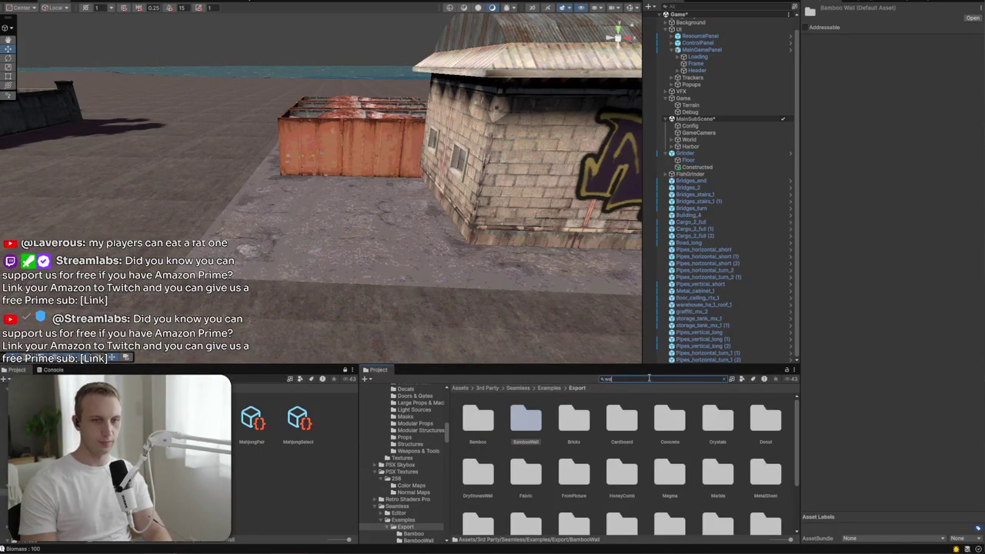
# Step: Search for 'wall', trial-place a Wall prefab and undo it, then select the low wall
pyautogui.write('wall')
pyautogui.scroll(-10, 568, 447)
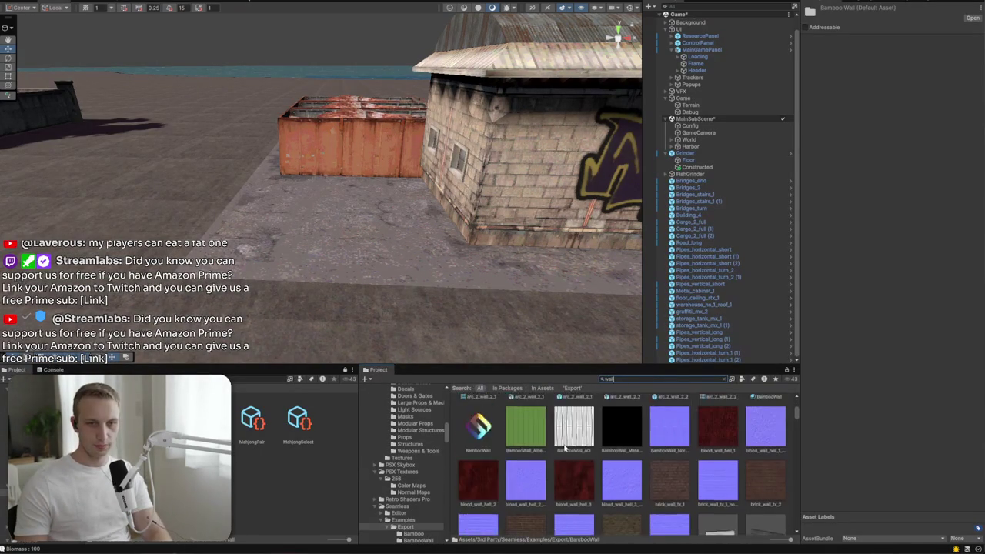
pyautogui.scroll(-10, 568, 454)
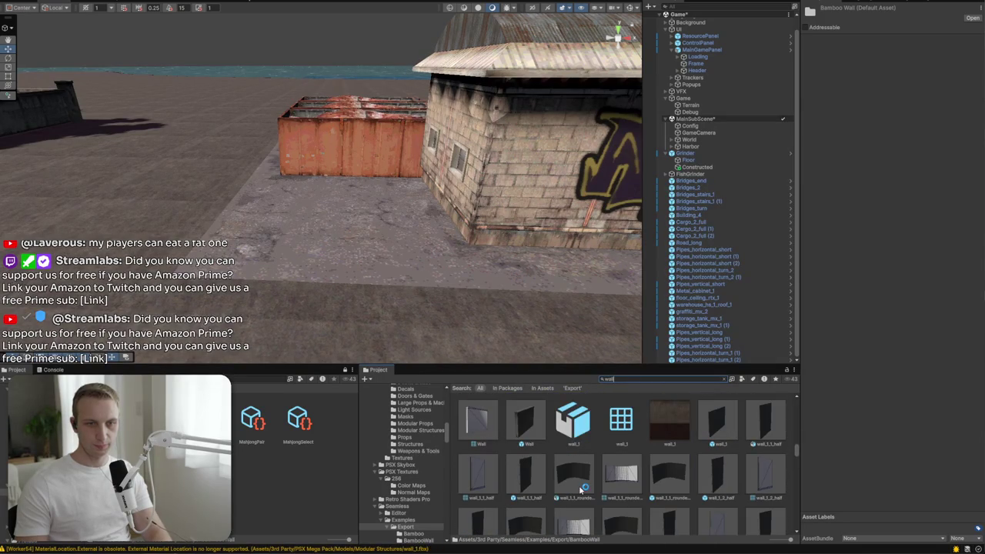
pyautogui.moveTo(528, 421)
pyautogui.mouseDown()
pyautogui.moveTo(266, 208)
pyautogui.moveTo(693, 443)
pyautogui.moveTo(279, 252)
pyautogui.moveTo(308, 238)
pyautogui.mouseUp()
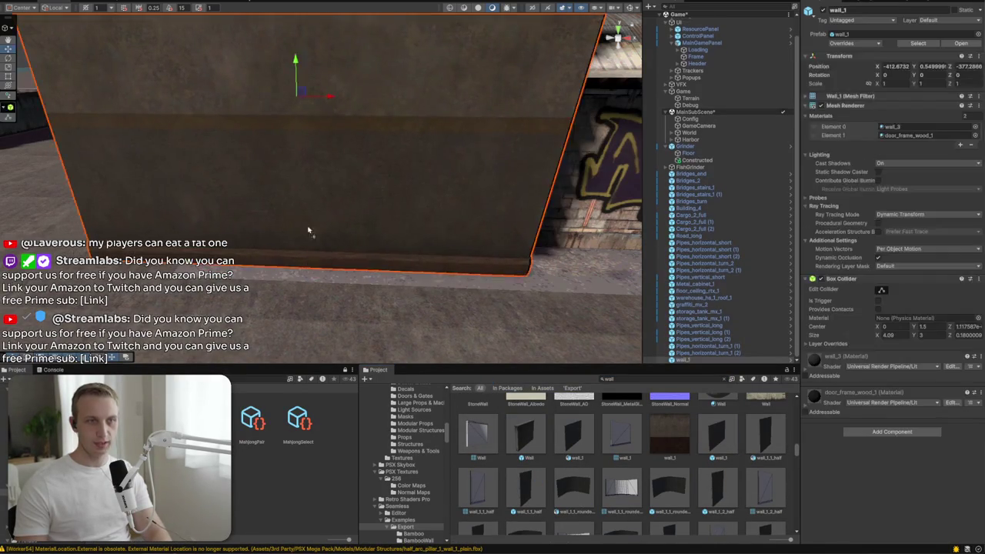
pyautogui.hotkey('ctrl', 'z')
pyautogui.scroll(-3, 719, 462)
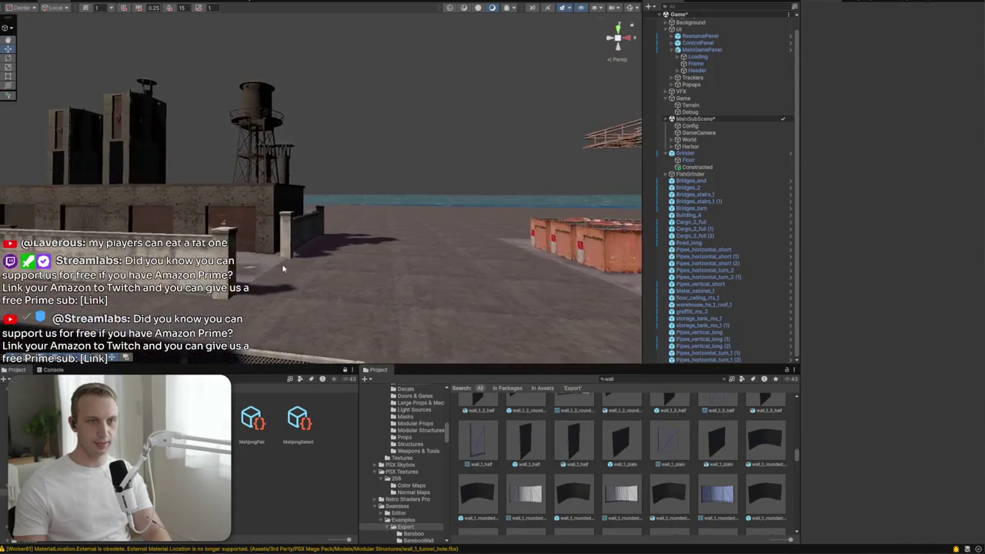
pyautogui.click(230, 244)
pyautogui.keyDown('shift'); pyautogui.click(231, 277); pyautogui.keyUp('shift')
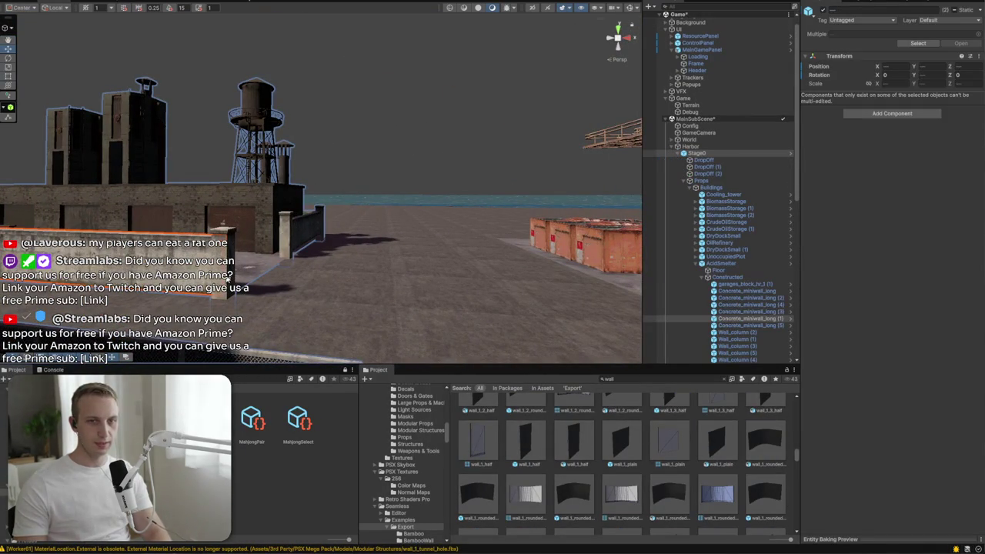
pyautogui.hotkey('ctrl', 'z')
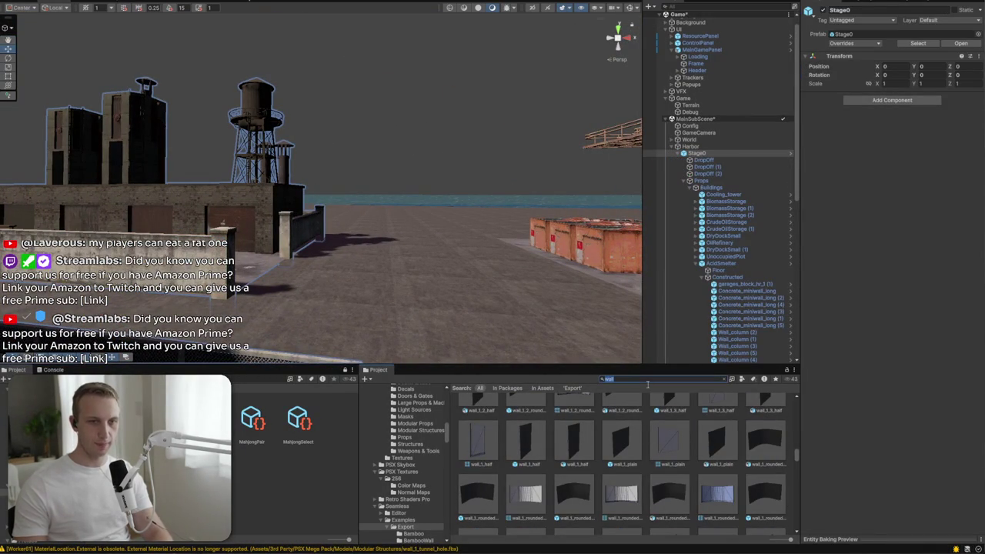
# Step: Clear the 'wall' search and return to 3rd Party/Industrial Exterior/Prefab
pyautogui.click(723, 380)
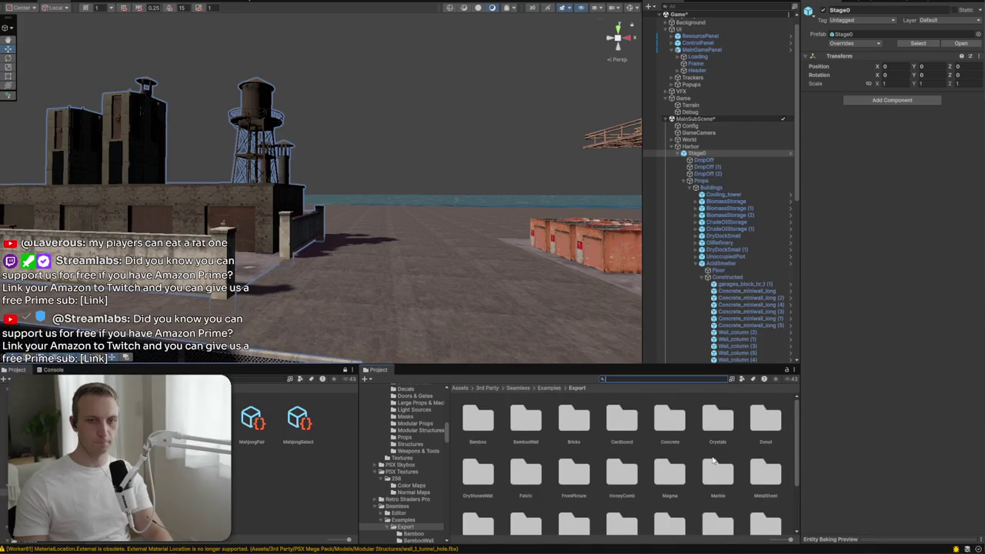
pyautogui.click(487, 388)
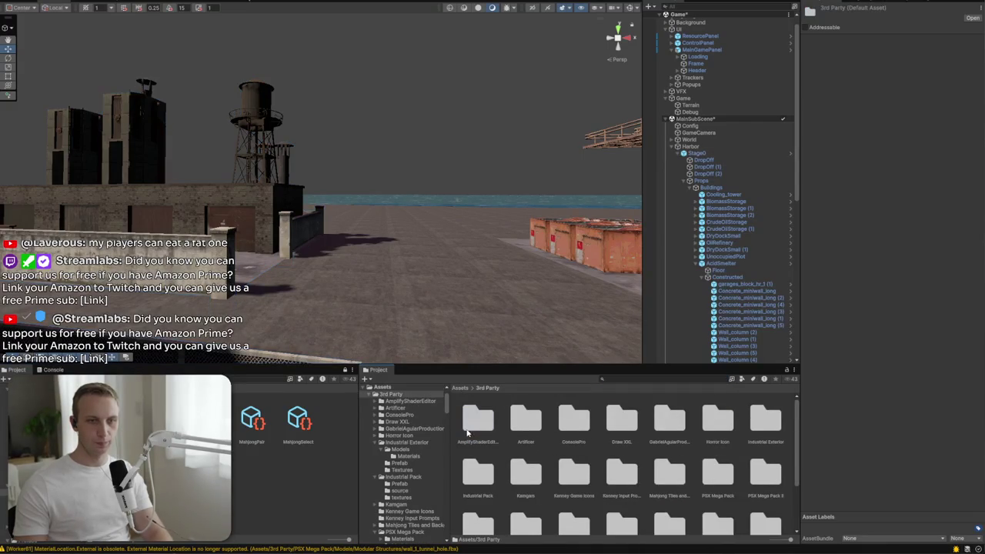
pyautogui.doubleClick(767, 434)
pyautogui.doubleClick(522, 419)
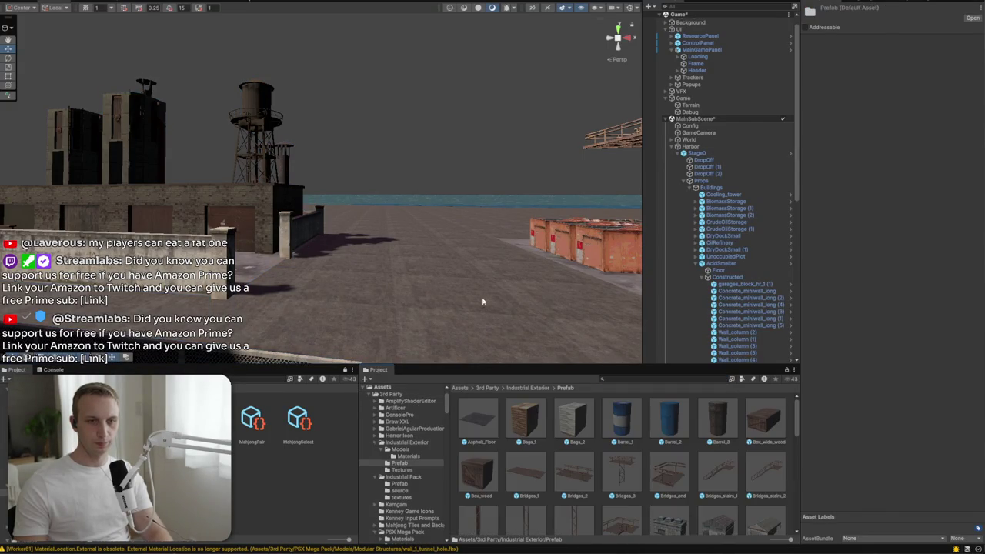
pyautogui.scroll(-10, 612, 463)
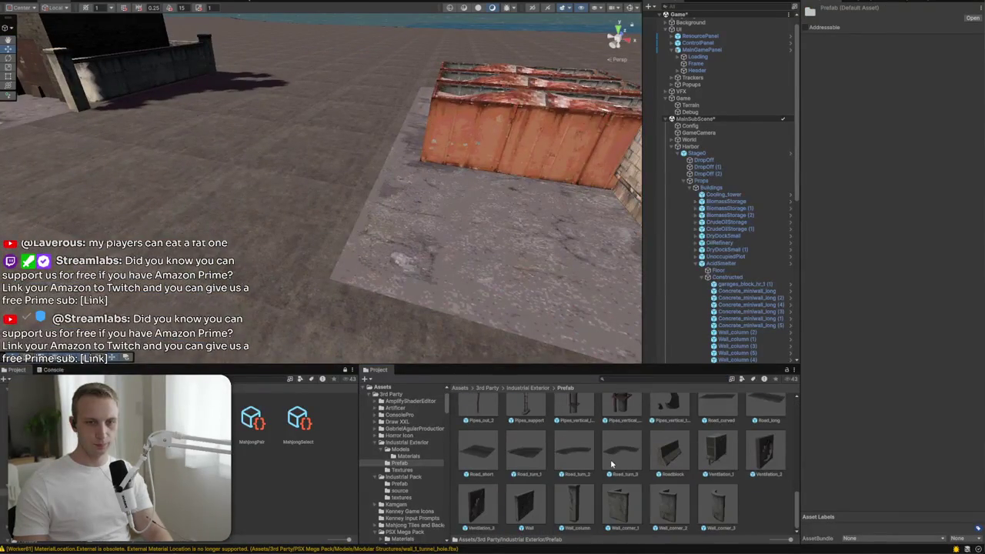
# Step: Place a Wall_column pillar beside the orange container and set its scale to 1.5
pyautogui.moveTo(442, 350)
pyautogui.mouseDown()
pyautogui.moveTo(394, 287)
pyautogui.moveTo(387, 291)
pyautogui.mouseUp()
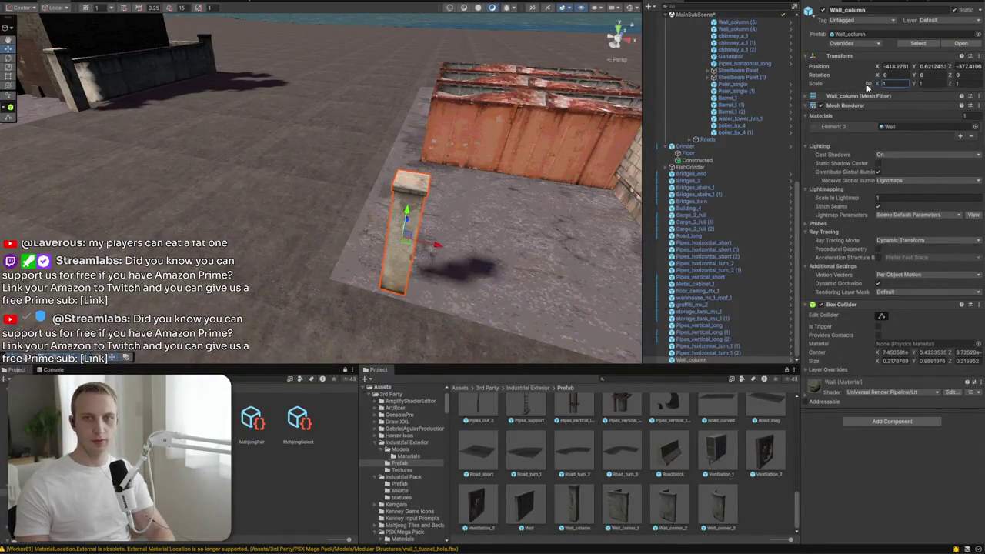
pyautogui.write('.5')
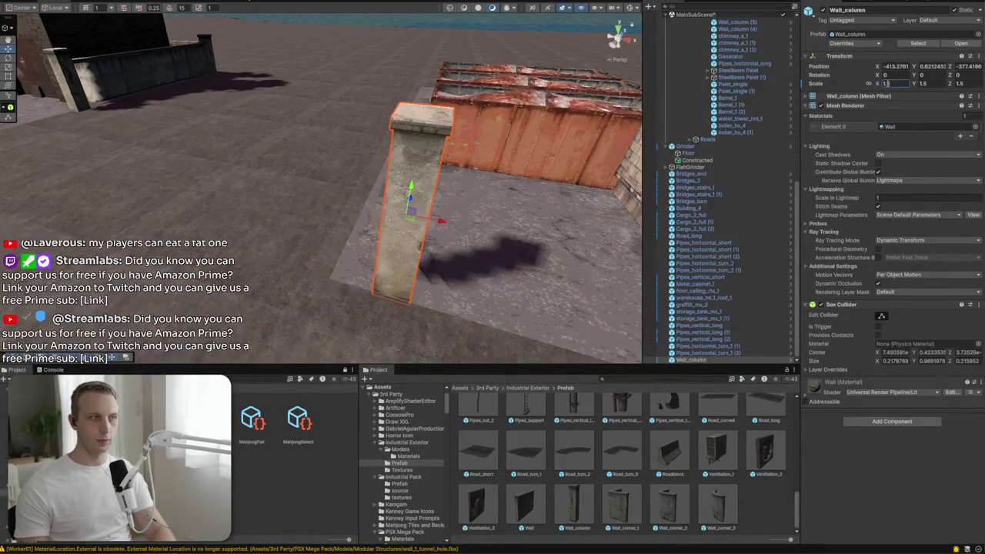
pyautogui.moveTo(321, 223)
pyautogui.mouseDown()
pyautogui.moveTo(306, 259)
pyautogui.moveTo(261, 277)
pyautogui.mouseUp()
# Step: Duplicate the pillar and move the copy beside the tank
pyautogui.hotkey('ctrl', 'd')
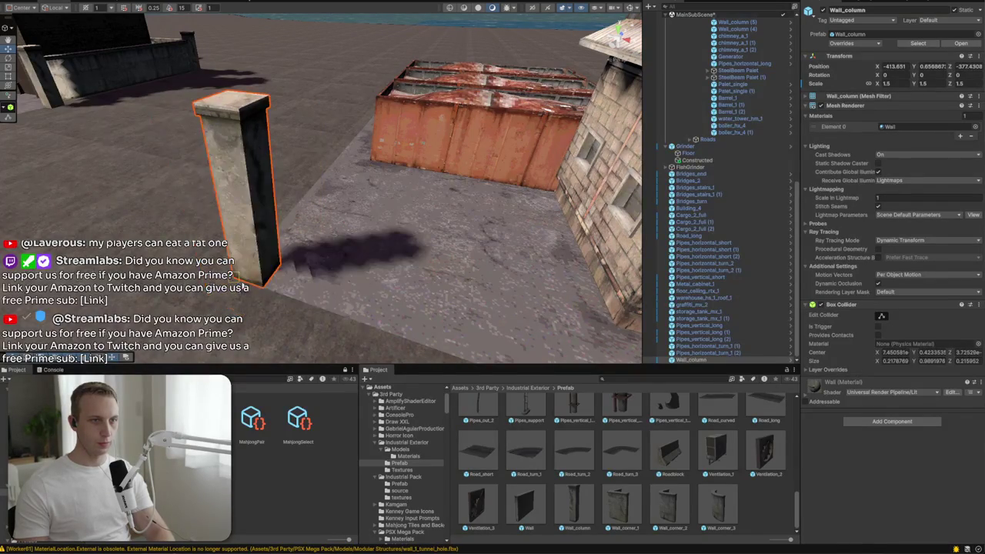
pyautogui.rightClick(339, 266)
pyautogui.click(362, 282)
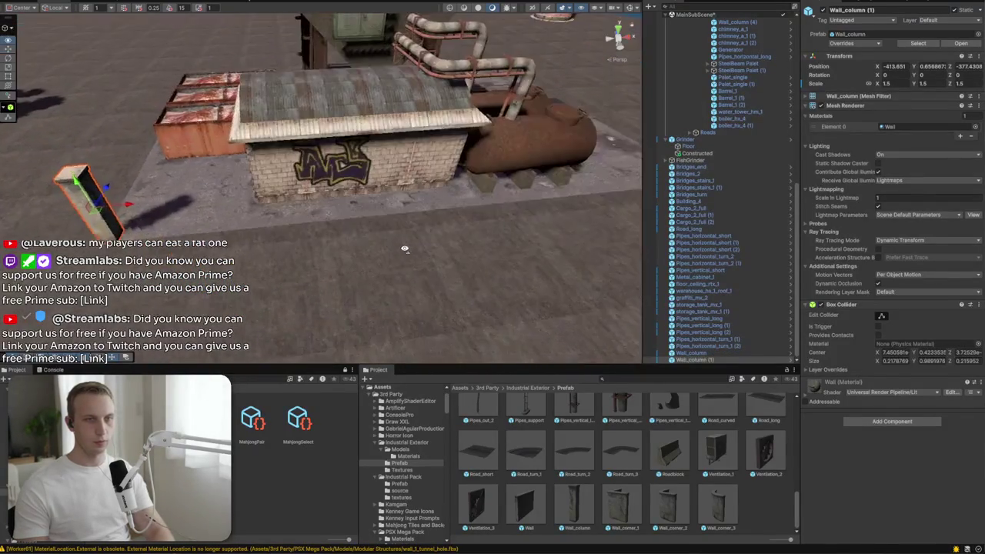
pyautogui.scroll(-5, 164, 198)
pyautogui.moveTo(172, 191); pyautogui.dragTo(507, 215)
pyautogui.press('f')
pyautogui.moveTo(469, 262)
pyautogui.mouseDown()
pyautogui.moveTo(370, 239)
pyautogui.moveTo(405, 259)
pyautogui.moveTo(385, 231)
pyautogui.moveTo(300, 240)
pyautogui.moveTo(352, 215)
pyautogui.moveTo(480, 279)
pyautogui.moveTo(299, 274)
pyautogui.moveTo(211, 222)
pyautogui.moveTo(410, 364)
pyautogui.mouseUp()
# Step: Add two more pillar copies around the hopper, then select all the wall columns
pyautogui.hotkey('ctrl', 'd')
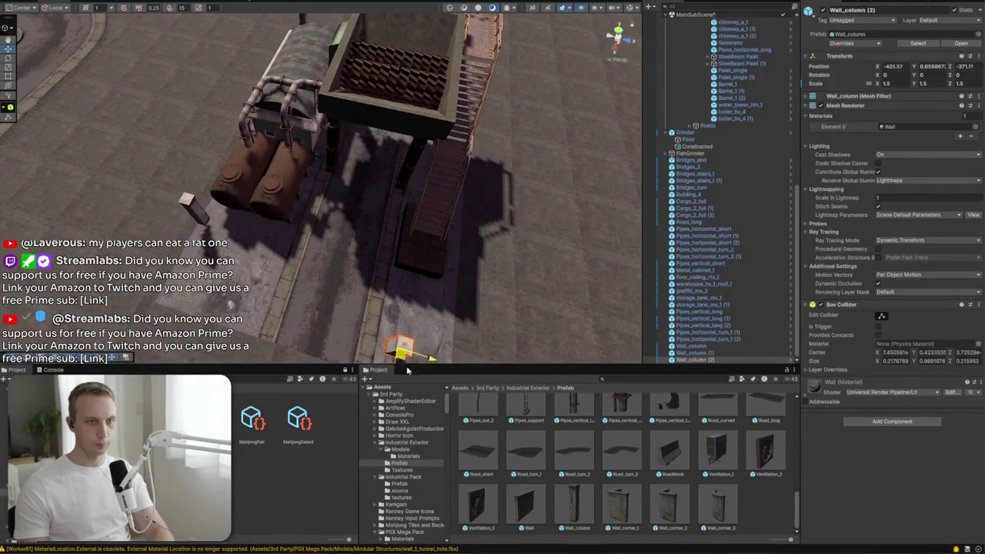
pyautogui.scroll(5, 446, 295)
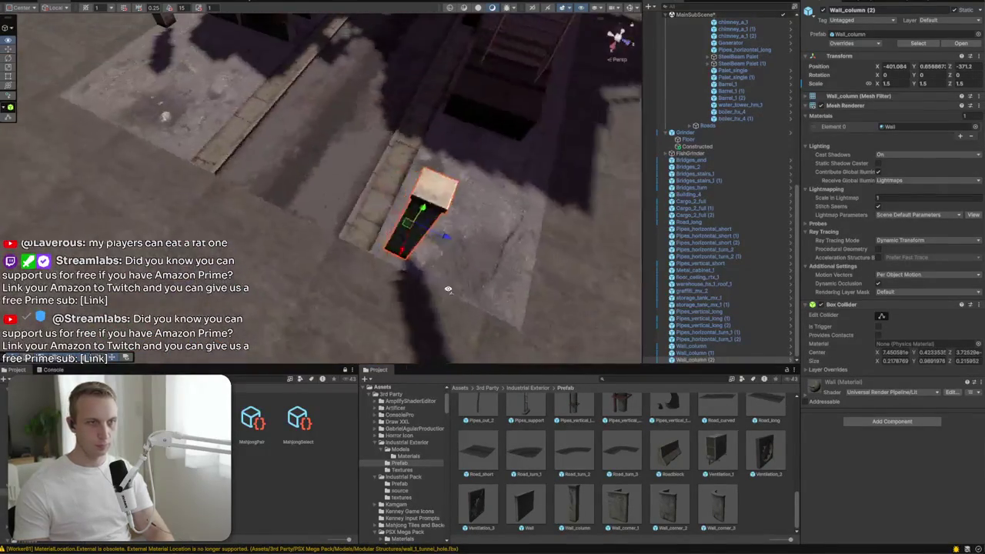
pyautogui.moveTo(428, 253)
pyautogui.mouseDown()
pyautogui.moveTo(548, 290)
pyautogui.moveTo(508, 254)
pyautogui.moveTo(268, 233)
pyautogui.moveTo(468, 106)
pyautogui.moveTo(471, 277)
pyautogui.moveTo(490, 296)
pyautogui.mouseUp()
pyautogui.hotkey('ctrl', 'd')
pyautogui.hotkey('ctrl', 'd')
pyautogui.scroll(-1, 722, 356)
pyautogui.click(693, 332)
pyautogui.keyDown('shift'); pyautogui.click(696, 359); pyautogui.keyUp('shift')
# Step: Lower the selected wall columns slightly
pyautogui.press('f')
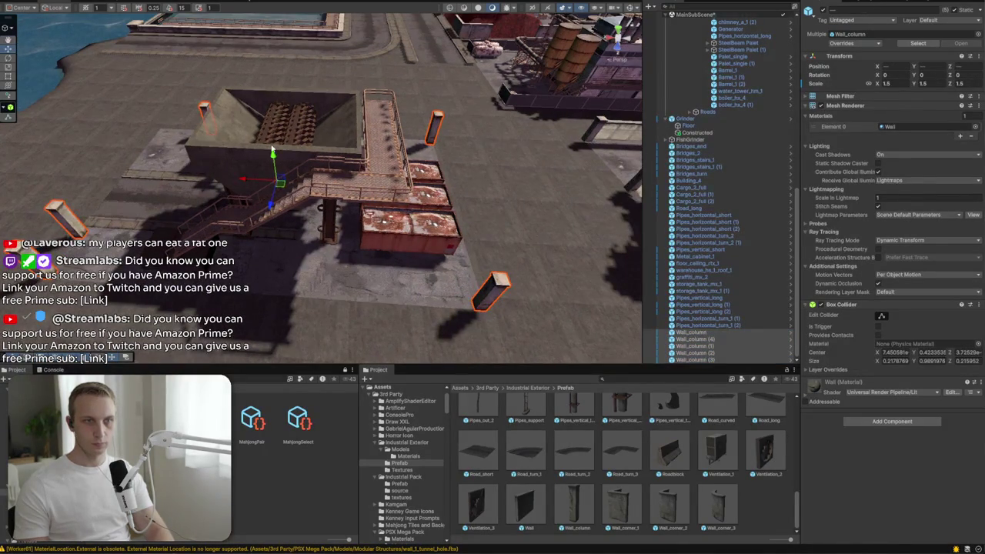
pyautogui.moveTo(274, 157); pyautogui.dragTo(273, 160)
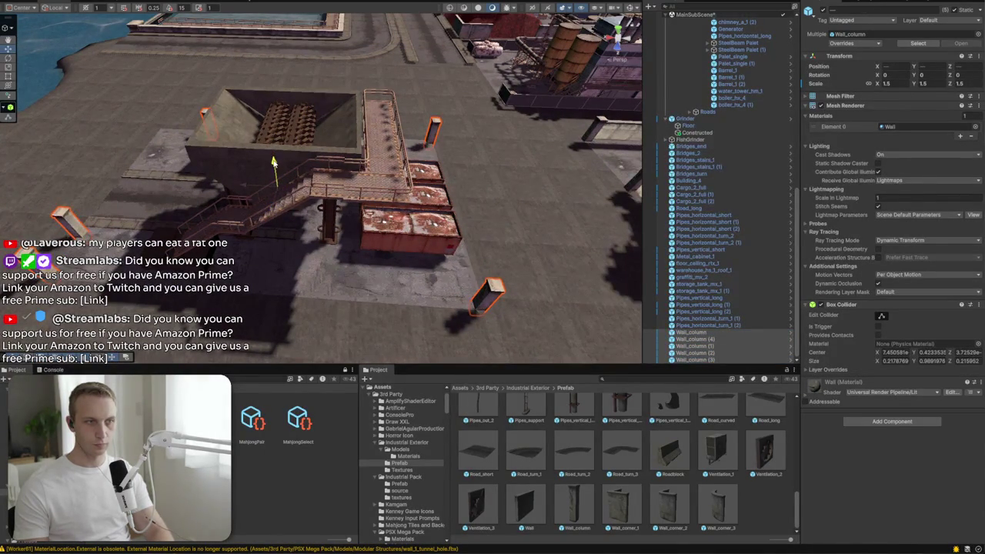
pyautogui.scroll(5, 616, 482)
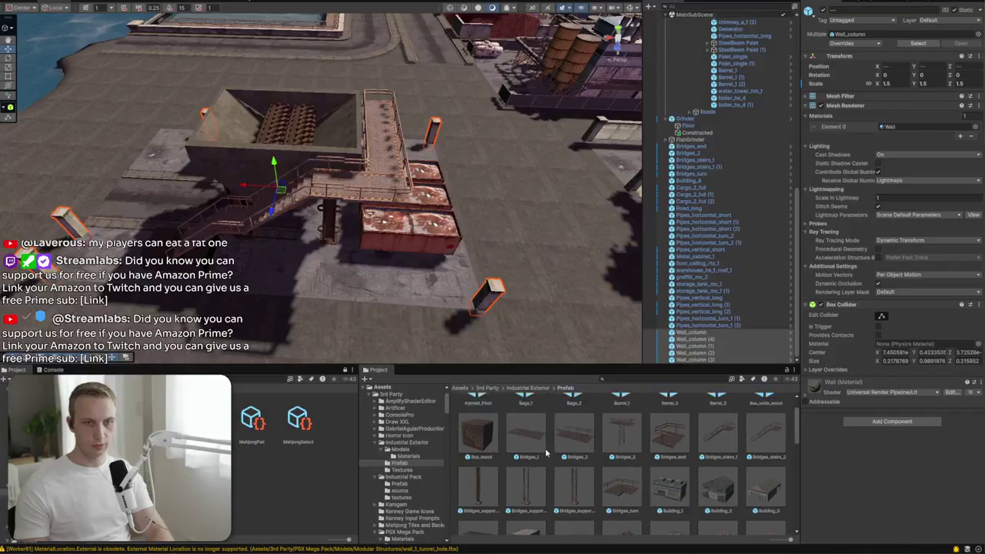
pyautogui.scroll(-5, 523, 454)
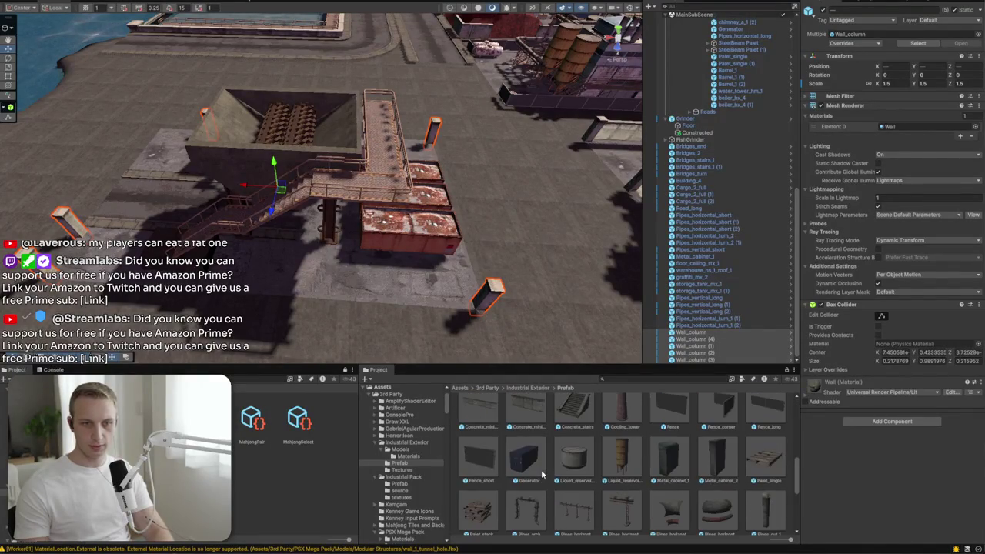
pyautogui.scroll(1, 506, 416)
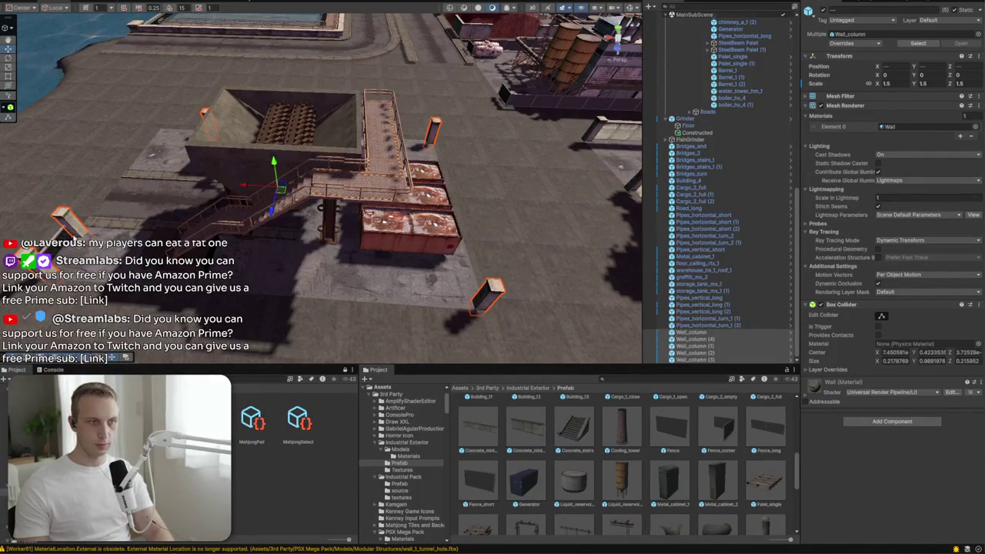
# Step: Place a Concrete_miniwall_short between two pillars, scale it to 0.5, and trim both ends to fit
pyautogui.moveTo(76, 234); pyautogui.dragTo(425, 216)
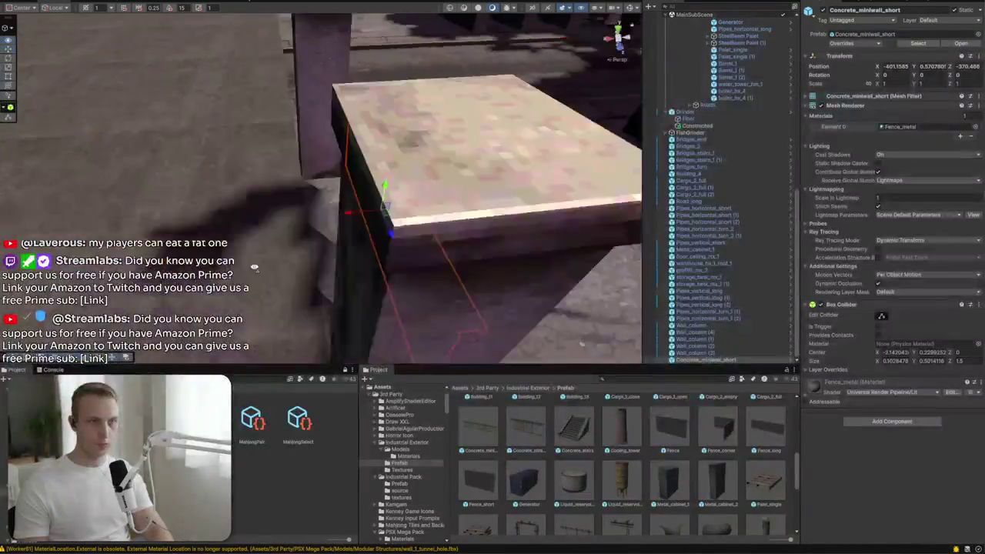
pyautogui.press('f')
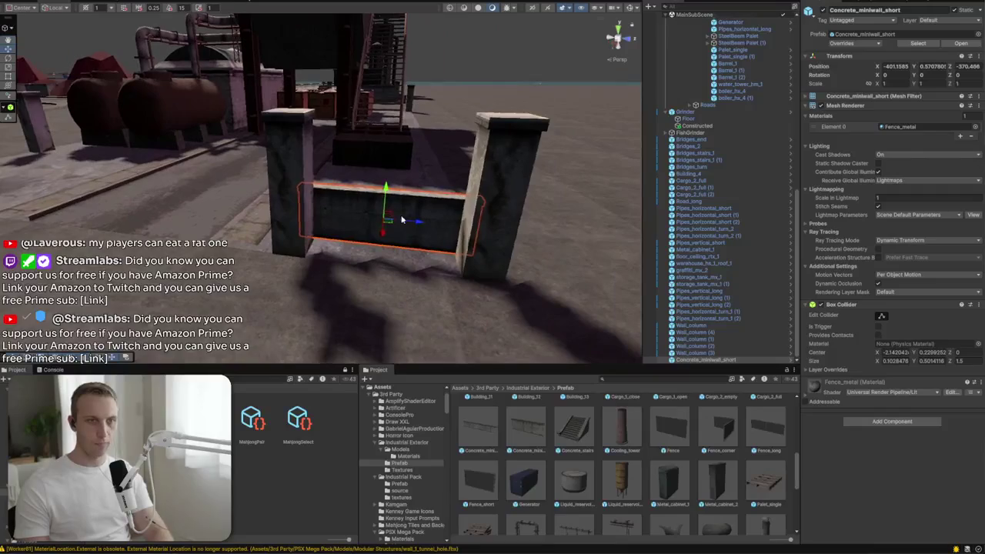
pyautogui.moveTo(389, 224)
pyautogui.mouseDown()
pyautogui.moveTo(388, 242)
pyautogui.moveTo(362, 208)
pyautogui.moveTo(331, 204)
pyautogui.mouseUp()
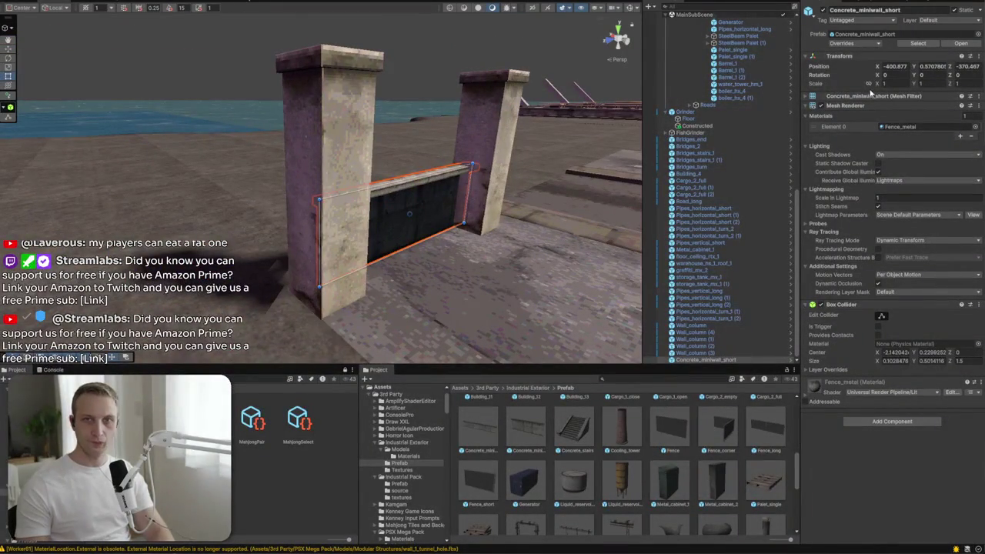
pyautogui.write('.5')
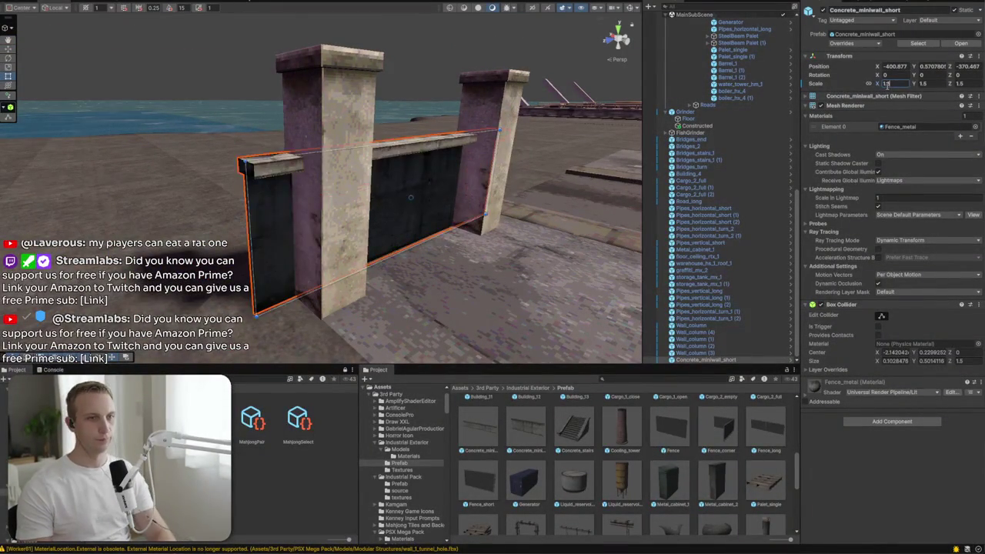
pyautogui.scroll(3, 221, 216)
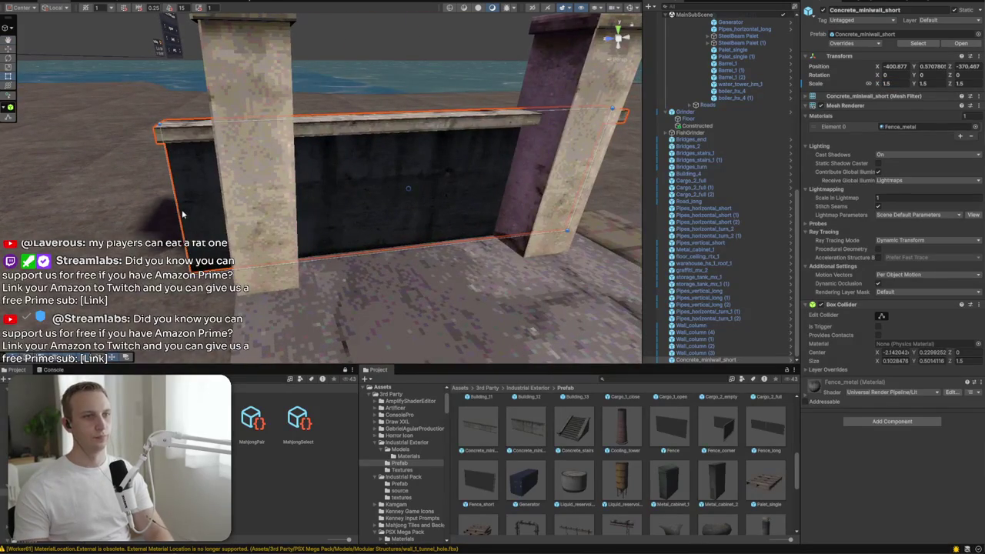
pyautogui.moveTo(178, 215); pyautogui.dragTo(254, 218)
pyautogui.moveTo(591, 162); pyautogui.dragTo(539, 165)
pyautogui.press('f')
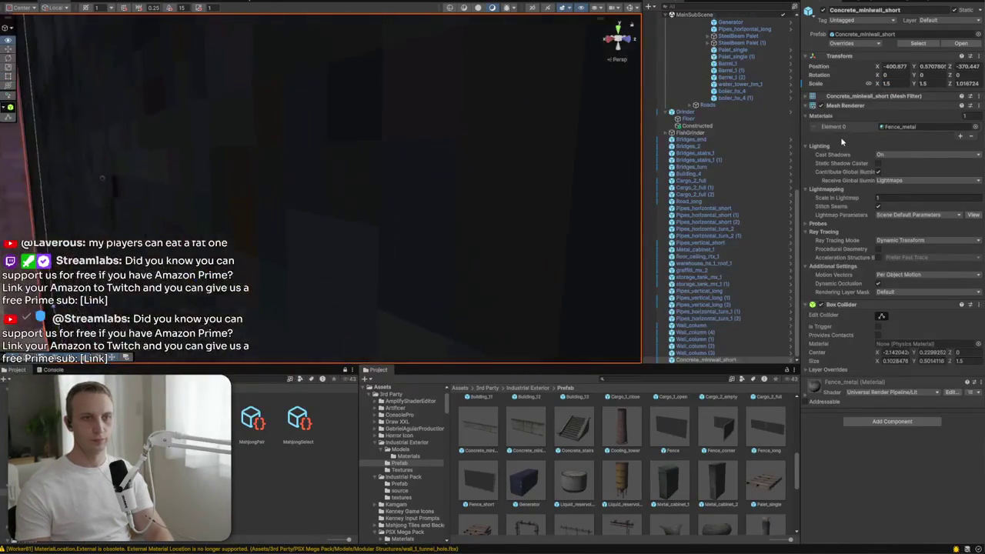
pyautogui.moveTo(268, 151); pyautogui.dragTo(269, 155)
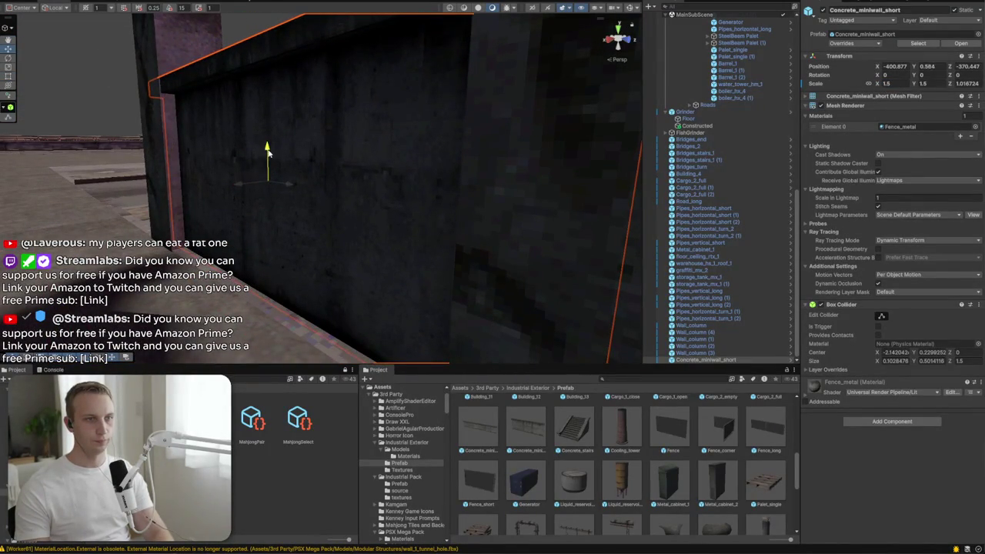
pyautogui.moveTo(431, 185); pyautogui.dragTo(534, 196)
pyautogui.moveTo(608, 249)
pyautogui.mouseDown()
pyautogui.moveTo(570, 230)
pyautogui.moveTo(626, 204)
pyautogui.mouseUp()
# Step: Select all five wall columns and lower them together
pyautogui.click(626, 204)
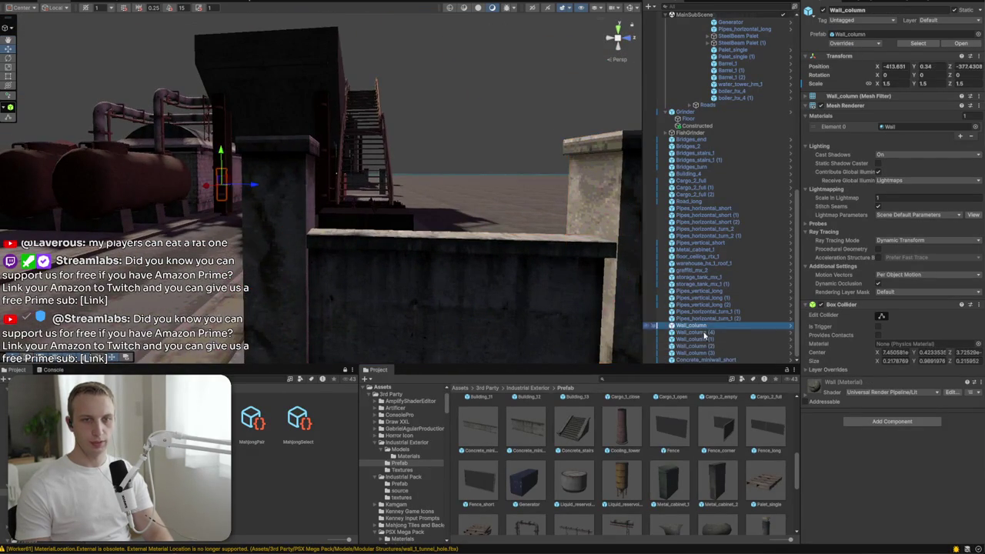
pyautogui.keyDown('shift'); pyautogui.click(695, 352); pyautogui.keyUp('shift')
pyautogui.moveTo(254, 165)
pyautogui.mouseDown()
pyautogui.moveTo(253, 185)
pyautogui.moveTo(251, 173)
pyautogui.mouseUp()
pyautogui.moveTo(442, 136)
pyautogui.mouseDown()
pyautogui.moveTo(351, 132)
pyautogui.moveTo(255, 180)
pyautogui.moveTo(183, 197)
pyautogui.mouseUp()
# Step: Scale the Concrete_miniwall_long to 1.5, rotate it to -90 degrees and shift it into position
pyautogui.click(182, 196)
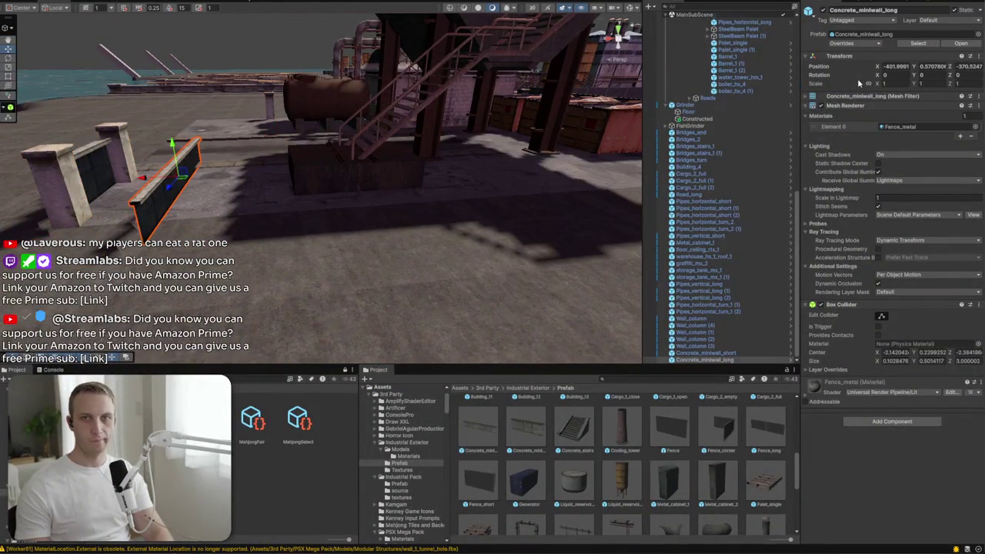
pyautogui.write('1.5')
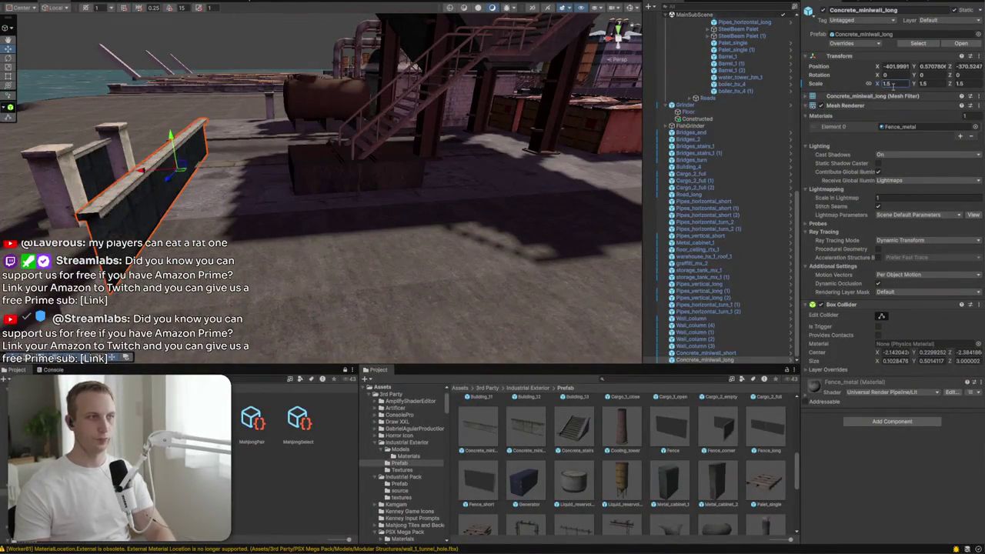
pyautogui.write('e')
pyautogui.moveTo(339, 158); pyautogui.dragTo(317, 190)
pyautogui.press('f')
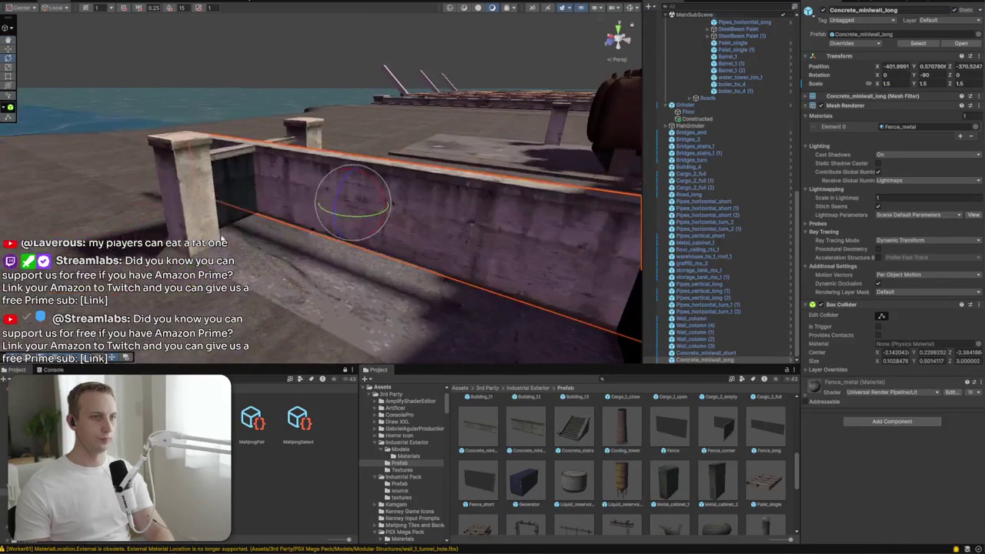
pyautogui.moveTo(200, 198); pyautogui.dragTo(171, 223)
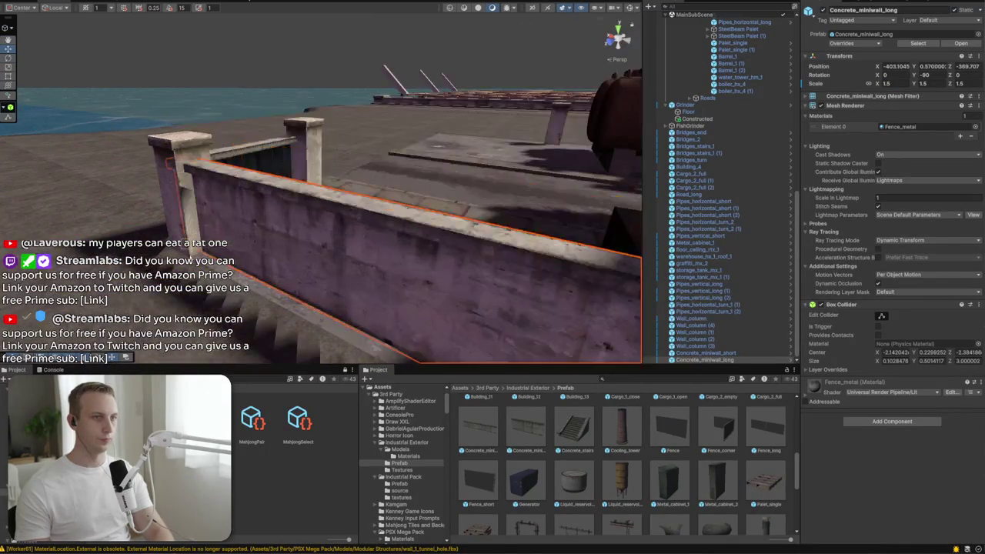
pyautogui.moveTo(191, 264)
pyautogui.mouseDown()
pyautogui.moveTo(346, 212)
pyautogui.moveTo(340, 199)
pyautogui.moveTo(86, 193)
pyautogui.mouseUp()
# Step: Duplicate the long concrete wall, slide the copy alongside the original, and deselect
pyautogui.hotkey('ctrl', 'd')
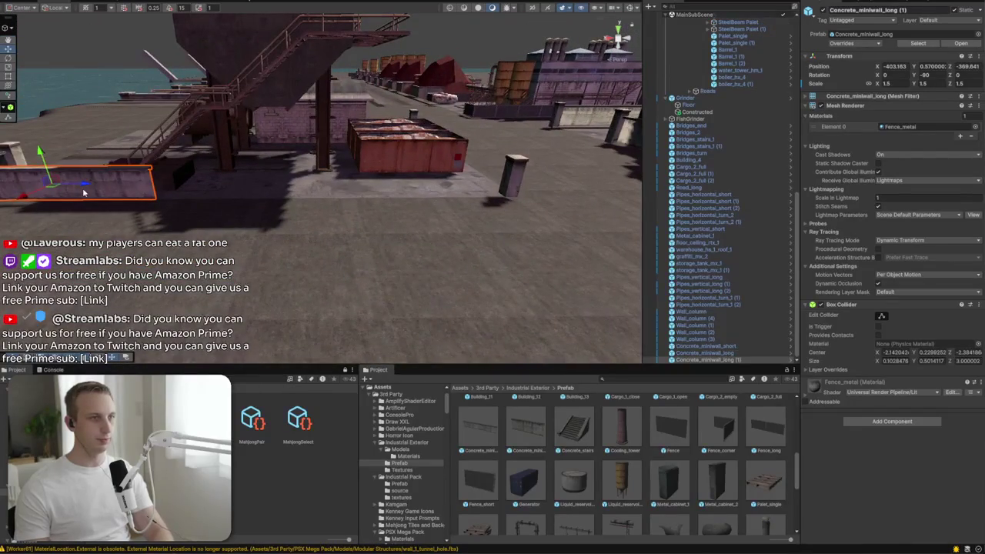
pyautogui.moveTo(177, 191); pyautogui.dragTo(212, 171)
pyautogui.moveTo(267, 181)
pyautogui.mouseDown()
pyautogui.moveTo(196, 200)
pyautogui.moveTo(369, 192)
pyautogui.mouseUp()
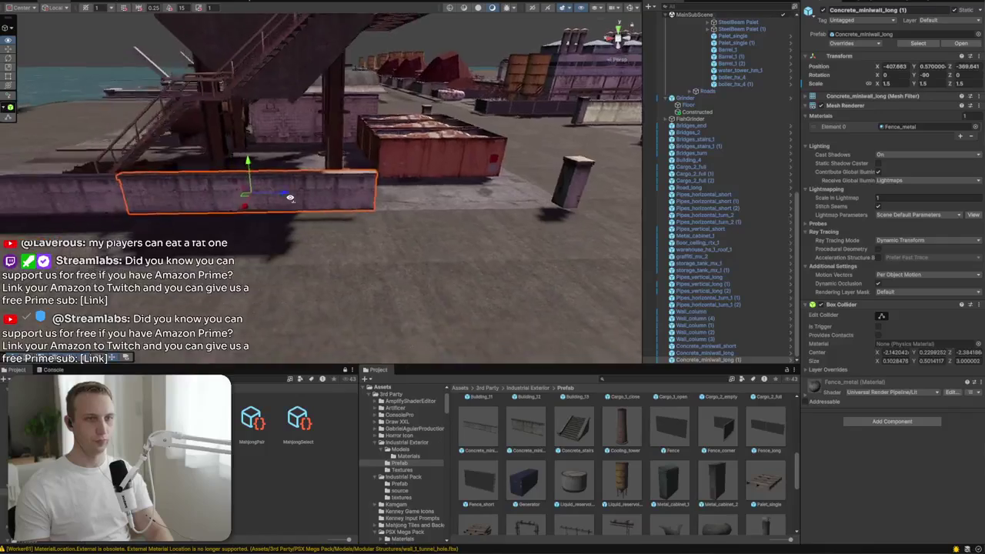
pyautogui.click(495, 409)
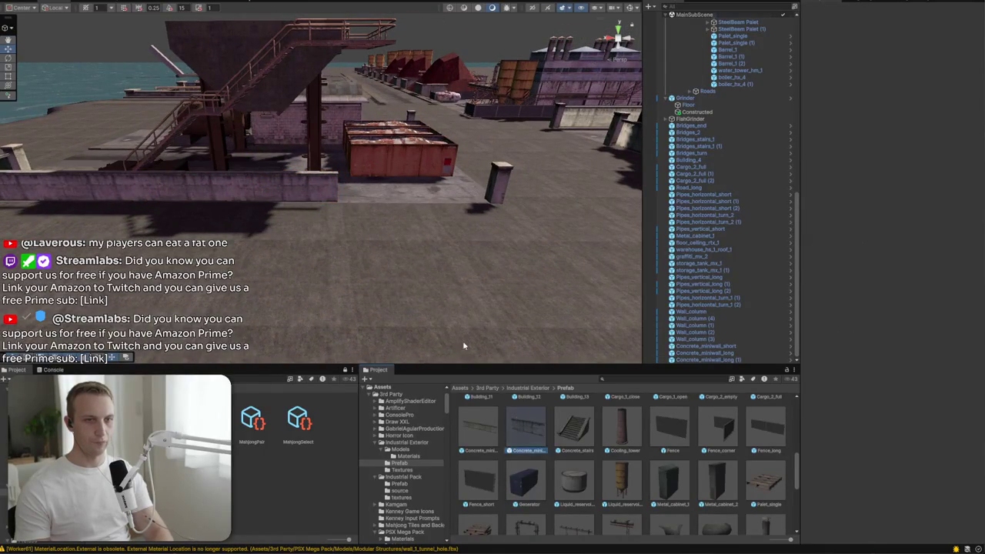
# Step: Add a short concrete mini-wall, adjust its X scale, and rotate it to line up
pyautogui.moveTo(364, 206); pyautogui.dragTo(365, 205)
pyautogui.click(885, 83)
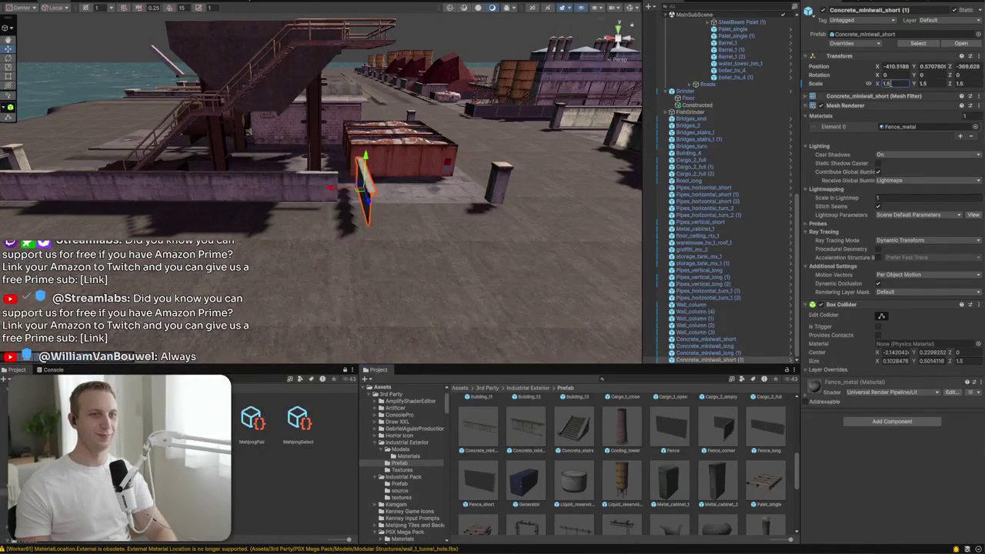
pyautogui.press('e')
pyautogui.moveTo(385, 231); pyautogui.dragTo(333, 246)
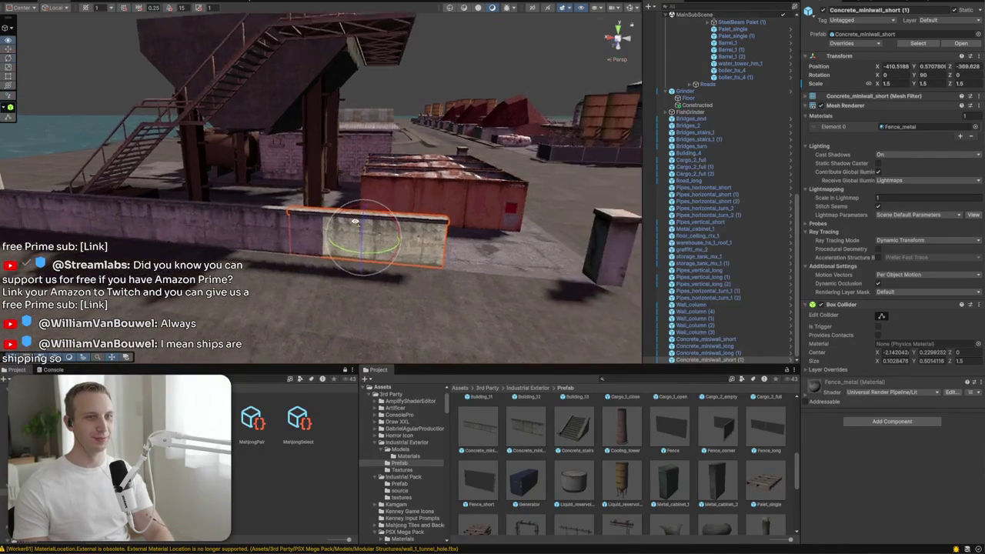
# Step: Turn the selected concrete wall pieces around to face the other way
pyautogui.click(385, 235)
pyautogui.moveTo(385, 235); pyautogui.dragTo(220, 209)
pyautogui.keyDown('ctrl'); pyautogui.click(273, 206); pyautogui.keyUp('ctrl')
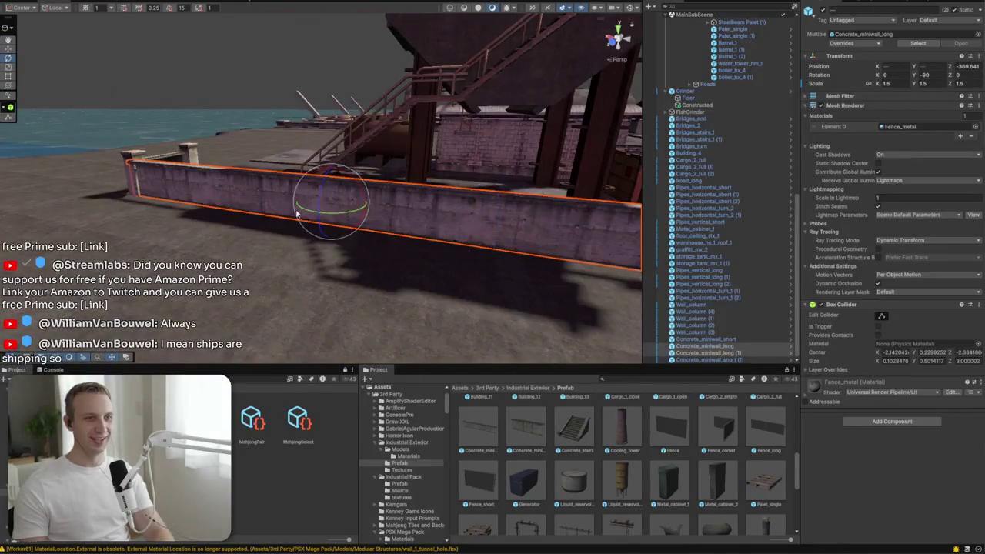
pyautogui.moveTo(350, 215)
pyautogui.mouseDown()
pyautogui.moveTo(304, 222)
pyautogui.moveTo(284, 246)
pyautogui.mouseUp()
pyautogui.click(284, 246)
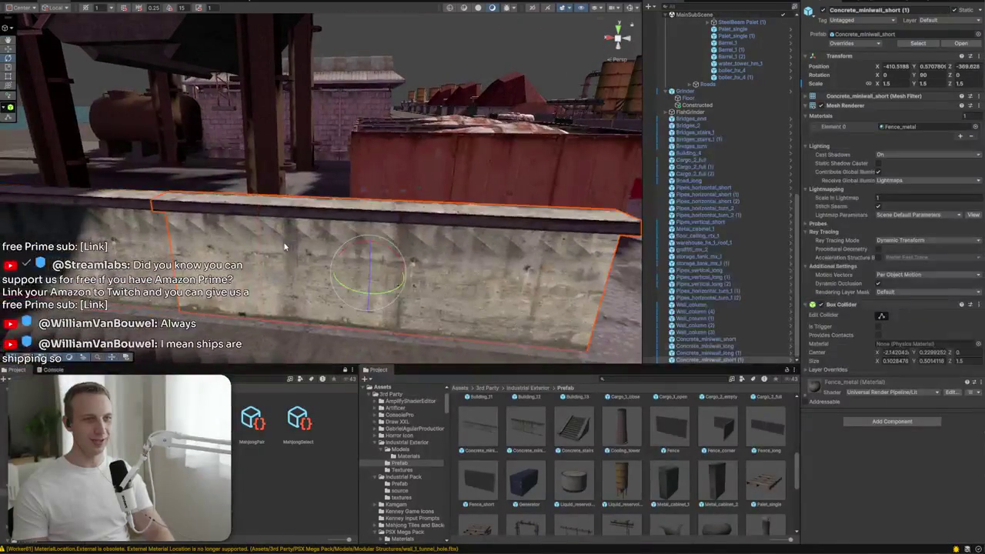
pyautogui.keyDown('ctrl'); pyautogui.click(152, 202); pyautogui.keyUp('ctrl')
pyautogui.moveTo(151, 203)
pyautogui.mouseDown()
pyautogui.moveTo(209, 199)
pyautogui.moveTo(369, 231)
pyautogui.moveTo(323, 223)
pyautogui.moveTo(254, 235)
pyautogui.moveTo(239, 254)
pyautogui.mouseUp()
pyautogui.scroll(10, 209, 198)
# Step: Set the wall column's rotation to 90 and duplicate it along with the long wall
pyautogui.click(243, 243)
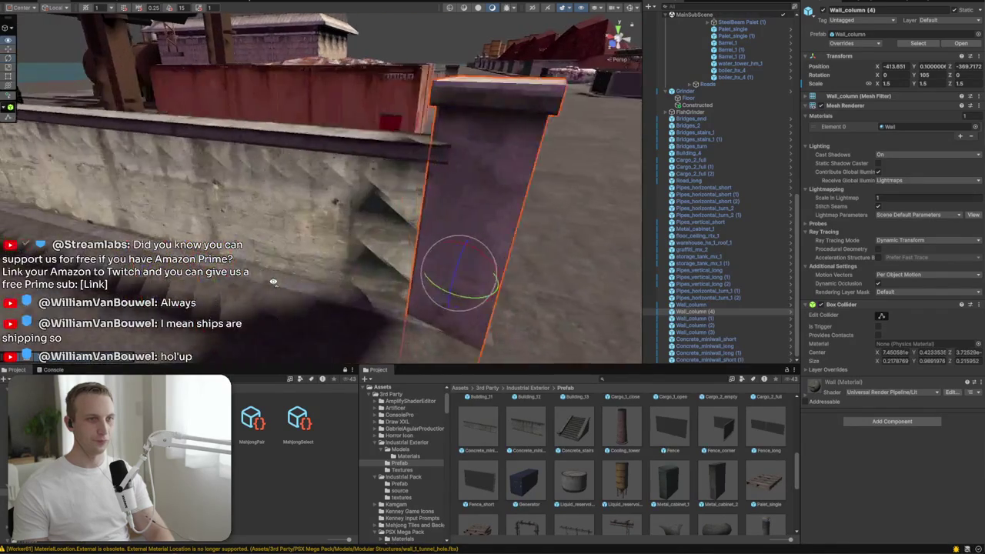
pyautogui.moveTo(496, 287)
pyautogui.mouseDown()
pyautogui.moveTo(485, 261)
pyautogui.moveTo(283, 249)
pyautogui.moveTo(501, 279)
pyautogui.moveTo(341, 214)
pyautogui.mouseUp()
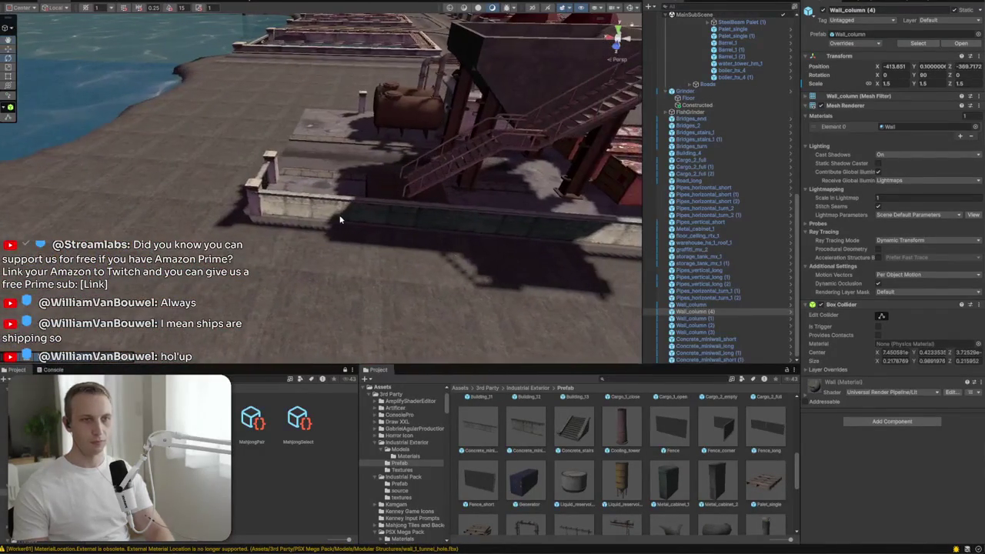
pyautogui.keyDown('shift'); pyautogui.click(341, 215); pyautogui.keyUp('shift')
pyautogui.moveTo(587, 234)
pyautogui.mouseDown()
pyautogui.moveTo(442, 268)
pyautogui.moveTo(379, 163)
pyautogui.mouseUp()
pyautogui.hotkey('ctrl', 'd')
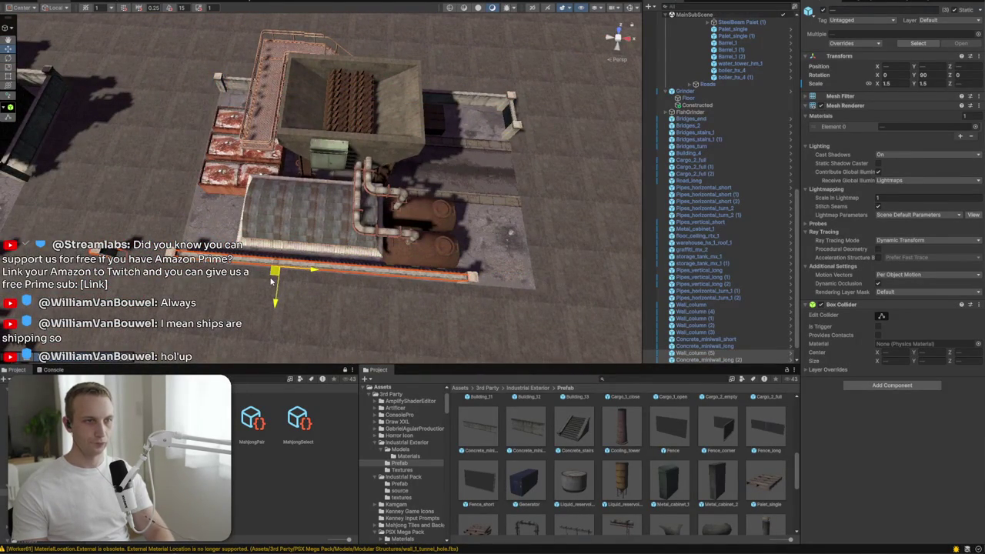
# Step: Delete the extra wall column, then duplicate the front concrete wall and turn the copy 90 degrees
pyautogui.press('Delete')
pyautogui.moveTo(378, 163)
pyautogui.mouseDown()
pyautogui.moveTo(370, 259)
pyautogui.moveTo(129, 193)
pyautogui.mouseUp()
pyautogui.click(312, 249)
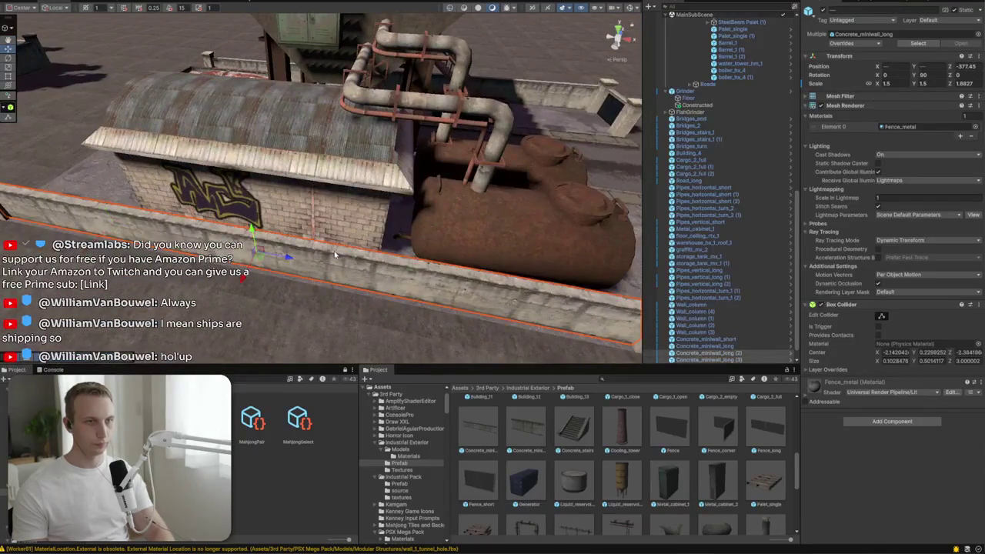
pyautogui.moveTo(235, 278); pyautogui.dragTo(473, 260)
pyautogui.hotkey('ctrl', 'd')
pyautogui.moveTo(569, 163)
pyautogui.mouseDown()
pyautogui.moveTo(441, 295)
pyautogui.moveTo(294, 290)
pyautogui.moveTo(338, 254)
pyautogui.moveTo(408, 221)
pyautogui.moveTo(323, 270)
pyautogui.moveTo(281, 314)
pyautogui.moveTo(323, 339)
pyautogui.moveTo(389, 344)
pyautogui.moveTo(331, 262)
pyautogui.moveTo(468, 259)
pyautogui.mouseUp()
pyautogui.press('e')
pyautogui.press('w')
# Step: Duplicate the far-side wall and turn the copy 180 degrees to close the yard
pyautogui.click(408, 221)
pyautogui.hotkey('ctrl', 'd')
pyautogui.press('e')
pyautogui.press('w')
pyautogui.moveTo(310, 223); pyautogui.dragTo(99, 260)
pyautogui.scroll(3, 360, 225)
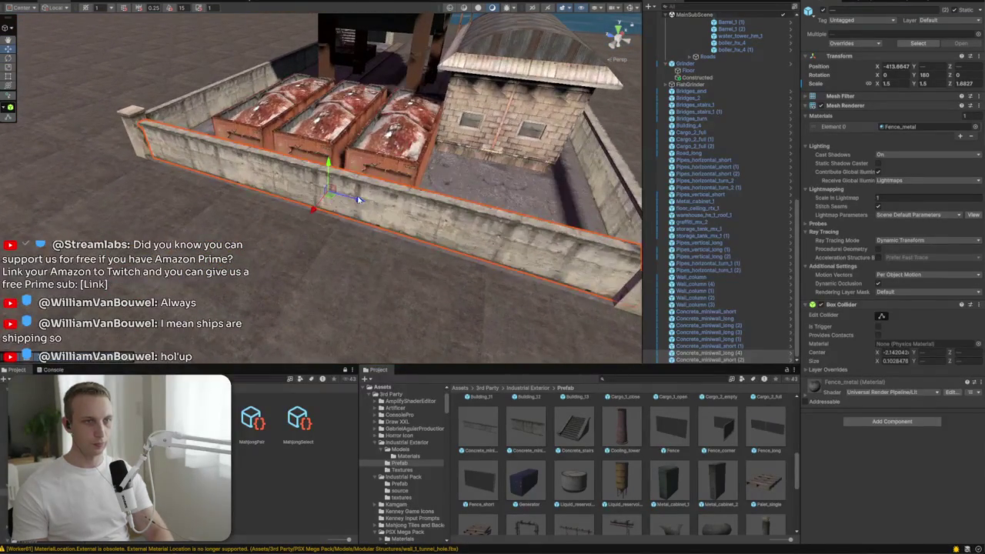
pyautogui.moveTo(347, 193)
pyautogui.mouseDown()
pyautogui.moveTo(332, 112)
pyautogui.moveTo(40, 193)
pyautogui.mouseUp()
# Step: Move the short wall to the yard's left side and place a Generator in front of it
pyautogui.click(155, 217)
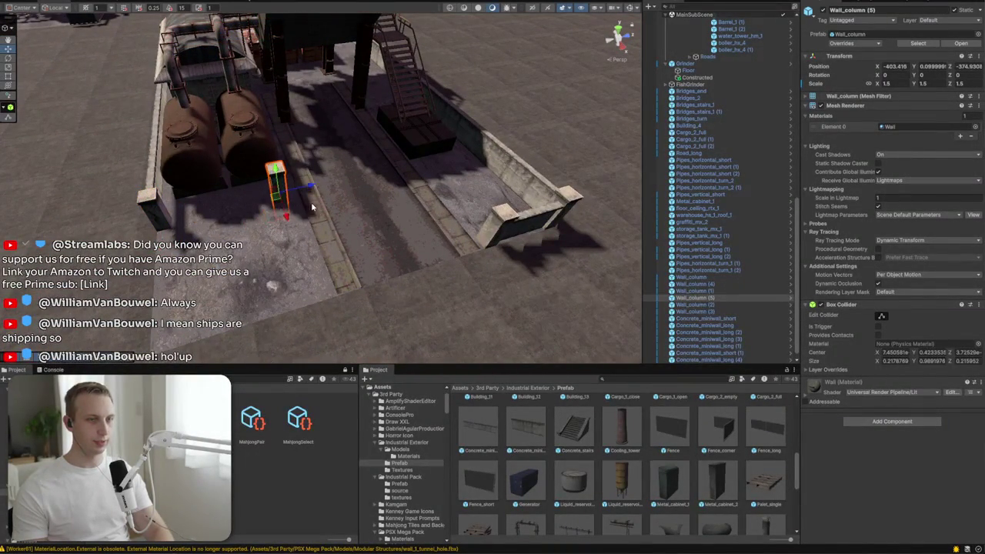
pyautogui.click(532, 228)
pyautogui.moveTo(528, 227)
pyautogui.mouseDown()
pyautogui.moveTo(201, 219)
pyautogui.moveTo(194, 209)
pyautogui.mouseUp()
pyautogui.moveTo(274, 201); pyautogui.dragTo(361, 193)
pyautogui.moveTo(265, 248)
pyautogui.mouseDown()
pyautogui.moveTo(500, 284)
pyautogui.moveTo(457, 277)
pyautogui.moveTo(455, 330)
pyautogui.moveTo(488, 330)
pyautogui.moveTo(315, 234)
pyautogui.moveTo(459, 444)
pyautogui.mouseUp()
pyautogui.moveTo(523, 481)
pyautogui.mouseDown()
pyautogui.moveTo(286, 198)
pyautogui.moveTo(292, 178)
pyautogui.moveTo(425, 183)
pyautogui.mouseUp()
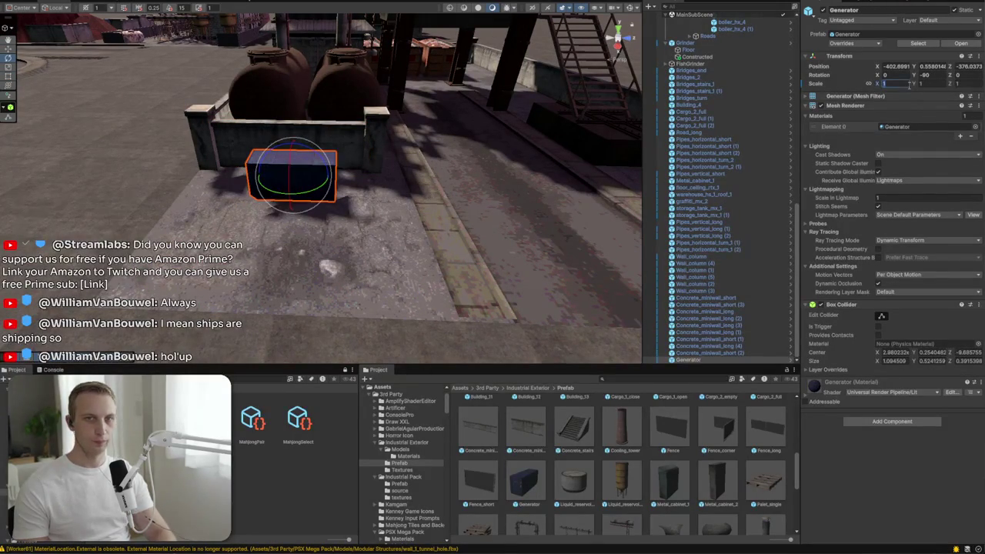
# Step: Set the Generator's scale to 1.5
pyautogui.write('1.5')
pyautogui.moveTo(154, 107); pyautogui.dragTo(142, 102)
pyautogui.press('w')
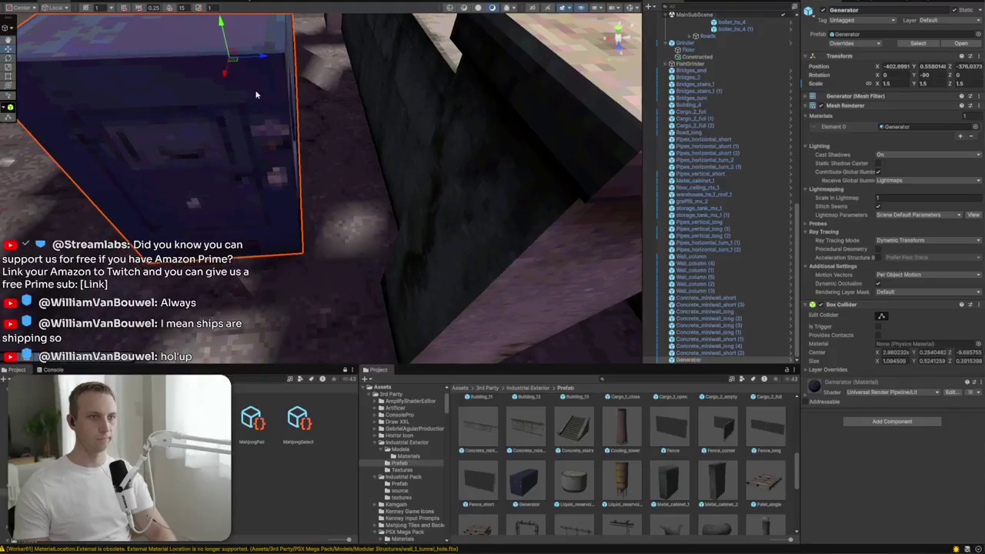
pyautogui.moveTo(259, 63)
pyautogui.mouseDown()
pyautogui.moveTo(325, 57)
pyautogui.moveTo(418, 185)
pyautogui.moveTo(716, 172)
pyautogui.mouseUp()
pyautogui.scroll(-2, 598, 441)
# Step: Place two Palet_stack pallet piles on the ground near the yard wall
pyautogui.click(304, 171)
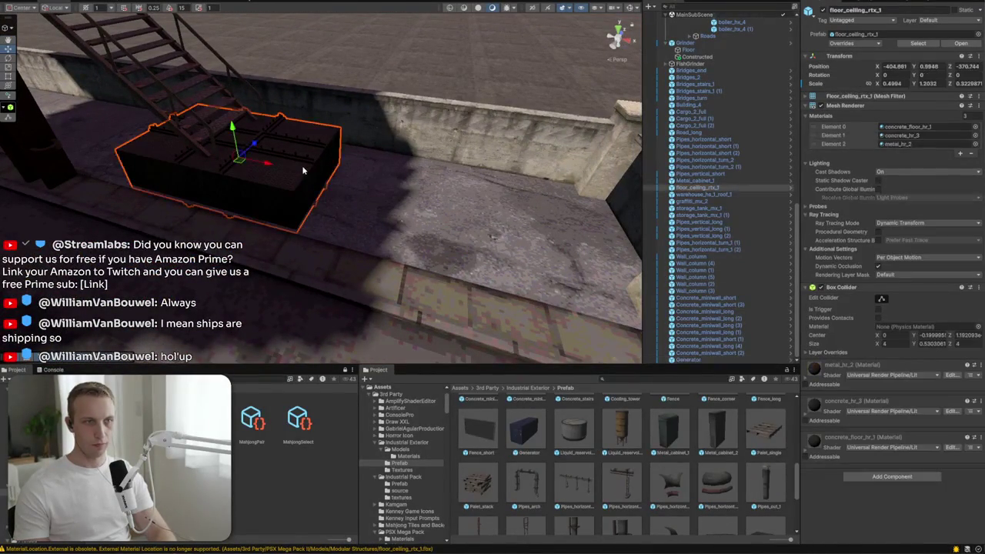
pyautogui.scroll(2, 593, 445)
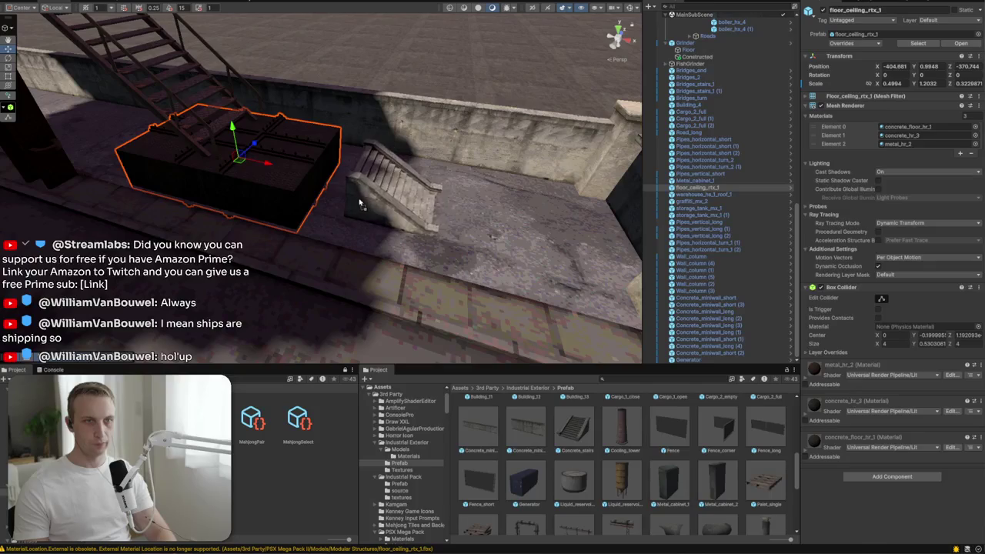
pyautogui.click(342, 202)
pyautogui.click(393, 212)
pyautogui.scroll(-3, 634, 420)
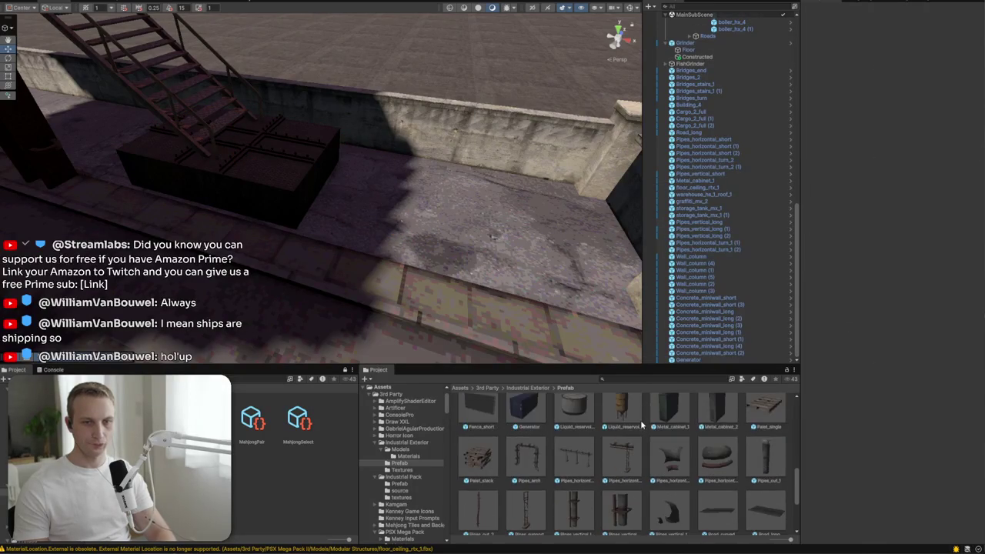
pyautogui.scroll(2, 542, 431)
pyautogui.moveTo(477, 431)
pyautogui.mouseDown()
pyautogui.moveTo(545, 164)
pyautogui.moveTo(597, 253)
pyautogui.mouseUp()
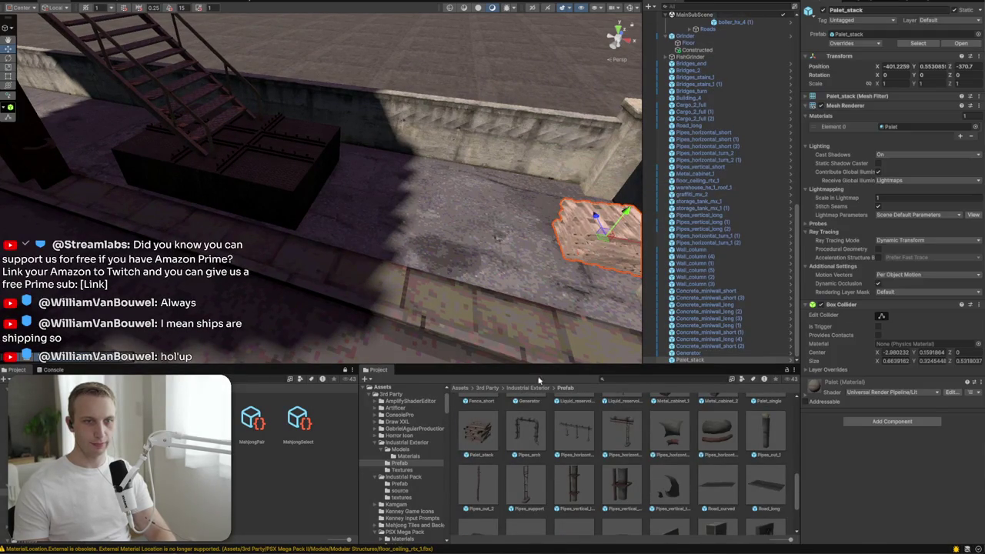
pyautogui.moveTo(537, 282); pyautogui.dragTo(531, 193)
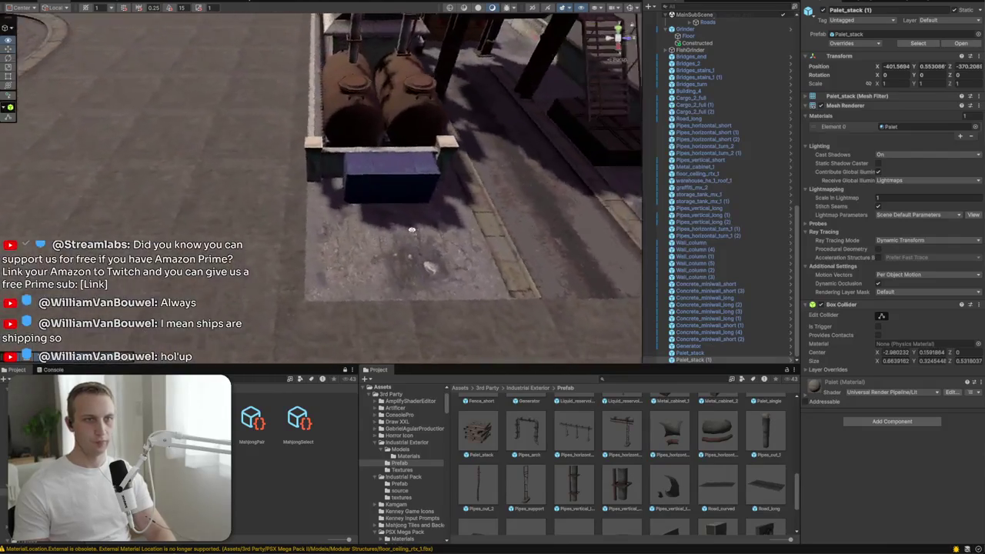
# Step: Place an Asphalt_Floor tile in front of the generator
pyautogui.moveTo(412, 229)
pyautogui.mouseDown()
pyautogui.moveTo(374, 222)
pyautogui.moveTo(414, 219)
pyautogui.mouseUp()
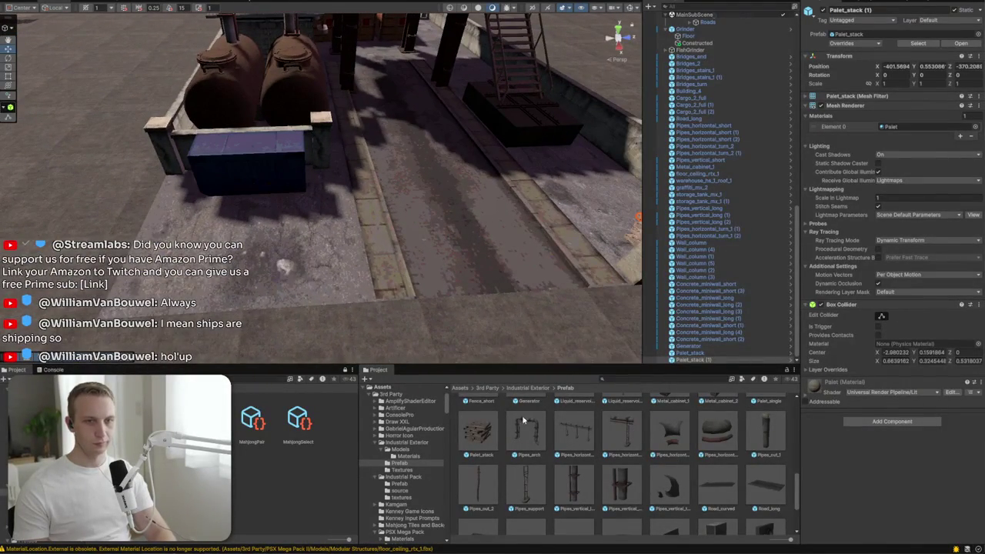
pyautogui.scroll(10, 524, 420)
pyautogui.moveTo(477, 403)
pyautogui.mouseDown()
pyautogui.moveTo(320, 255)
pyautogui.moveTo(309, 259)
pyautogui.mouseUp()
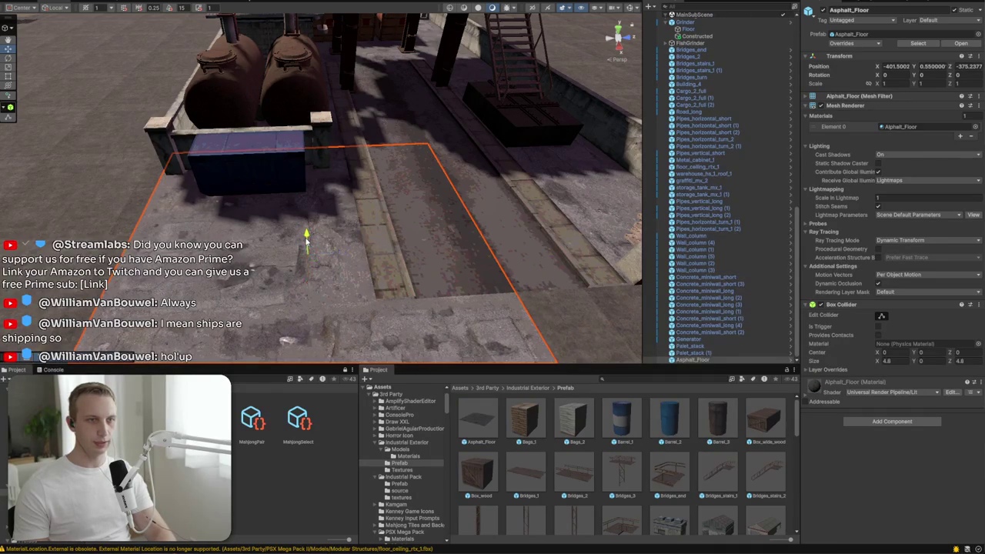
# Step: Resize the floor tile to about 0.647 scale and shift it into place
pyautogui.press('f')
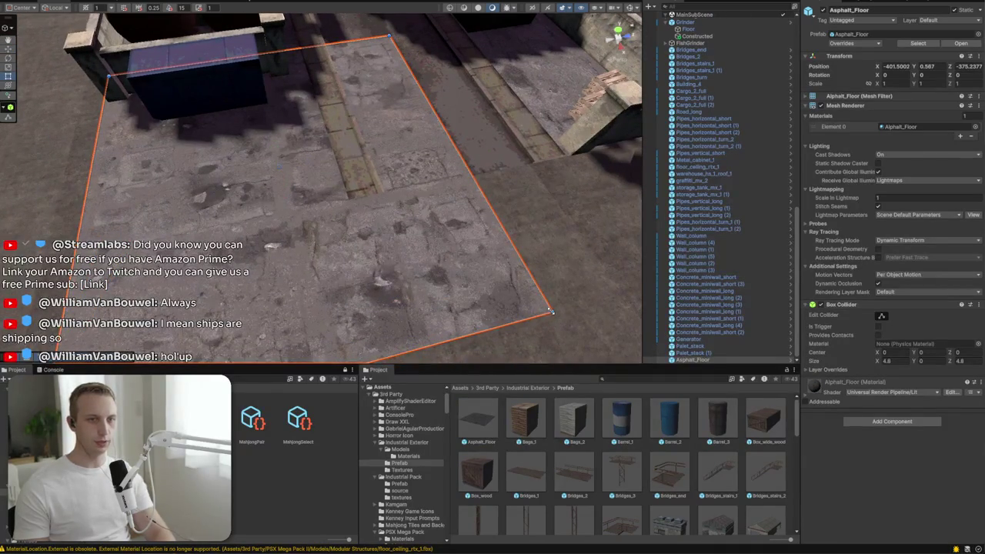
pyautogui.moveTo(553, 313)
pyautogui.mouseDown()
pyautogui.moveTo(395, 220)
pyautogui.moveTo(327, 192)
pyautogui.mouseUp()
pyautogui.moveTo(214, 137)
pyautogui.mouseDown()
pyautogui.moveTo(226, 153)
pyautogui.moveTo(237, 132)
pyautogui.moveTo(226, 150)
pyautogui.moveTo(221, 132)
pyautogui.mouseUp()
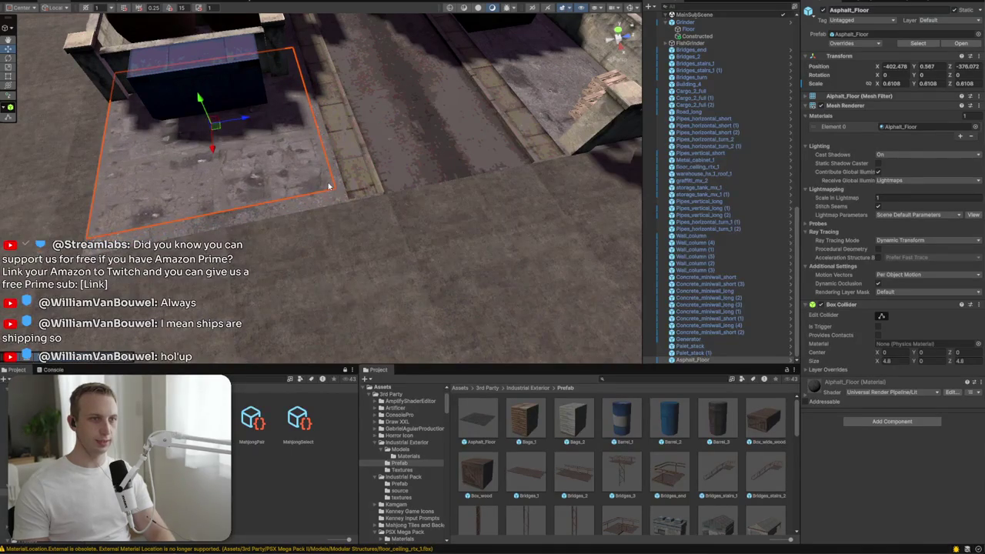
pyautogui.moveTo(334, 190)
pyautogui.mouseDown()
pyautogui.moveTo(351, 198)
pyautogui.moveTo(455, 137)
pyautogui.mouseUp()
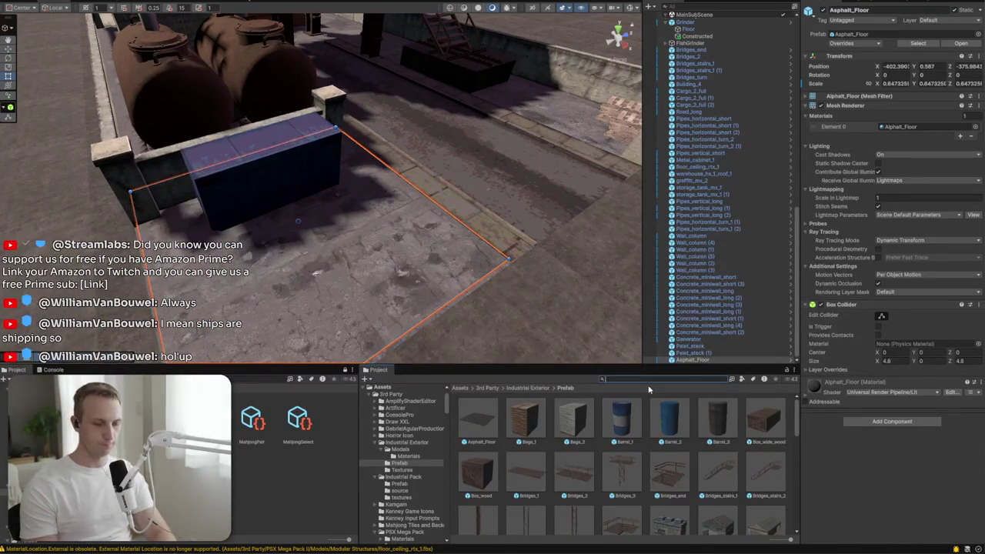
# Step: Apply the concrete_1 material to the floor tile in place of asphalt
pyautogui.write('com')
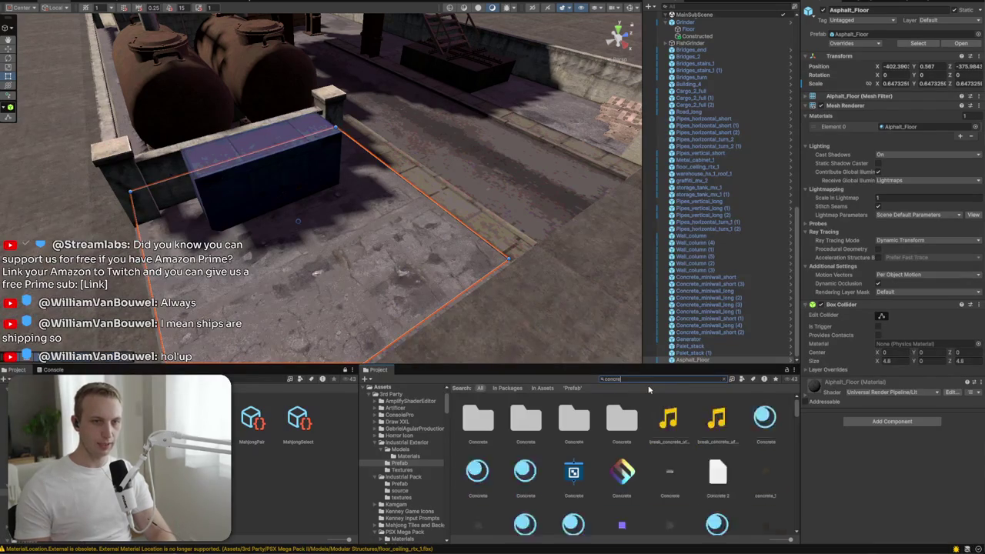
pyautogui.scroll(-3, 622, 461)
pyautogui.moveTo(526, 448)
pyautogui.mouseDown()
pyautogui.moveTo(381, 310)
pyautogui.moveTo(304, 170)
pyautogui.moveTo(285, 172)
pyautogui.moveTo(339, 223)
pyautogui.mouseUp()
pyautogui.click(365, 246)
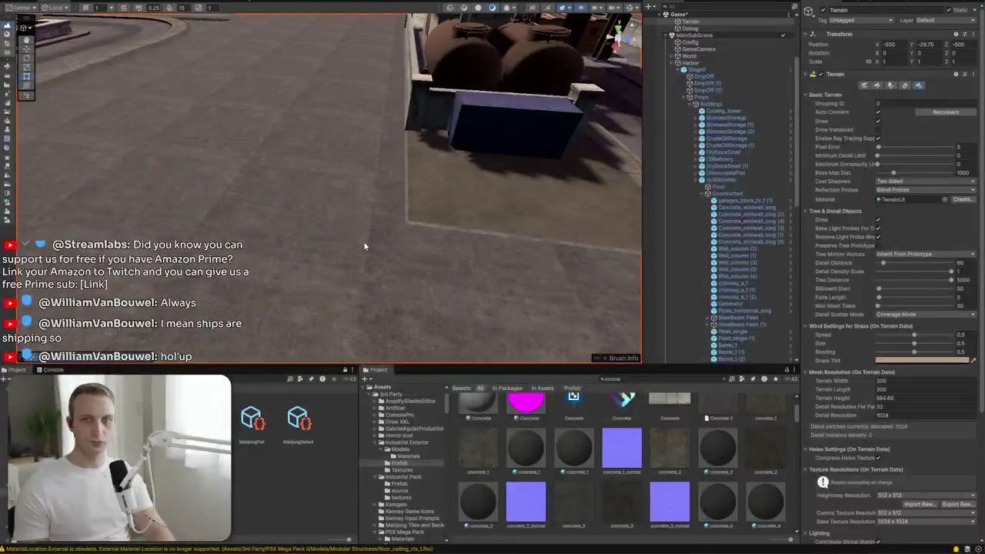
# Step: Select the Terrain and bring up its general Terrain Settings
pyautogui.scroll(-5, 935, 285)
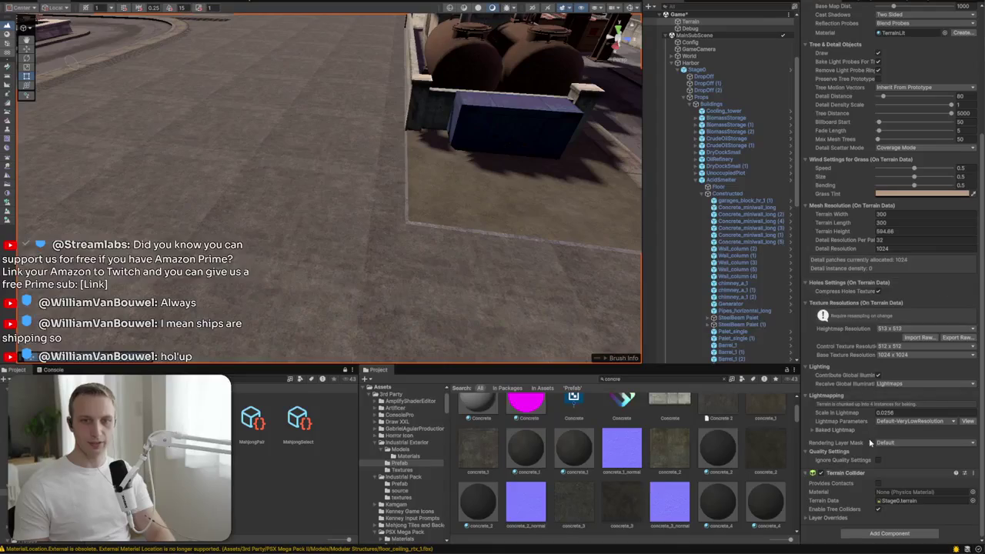
pyautogui.click(489, 294)
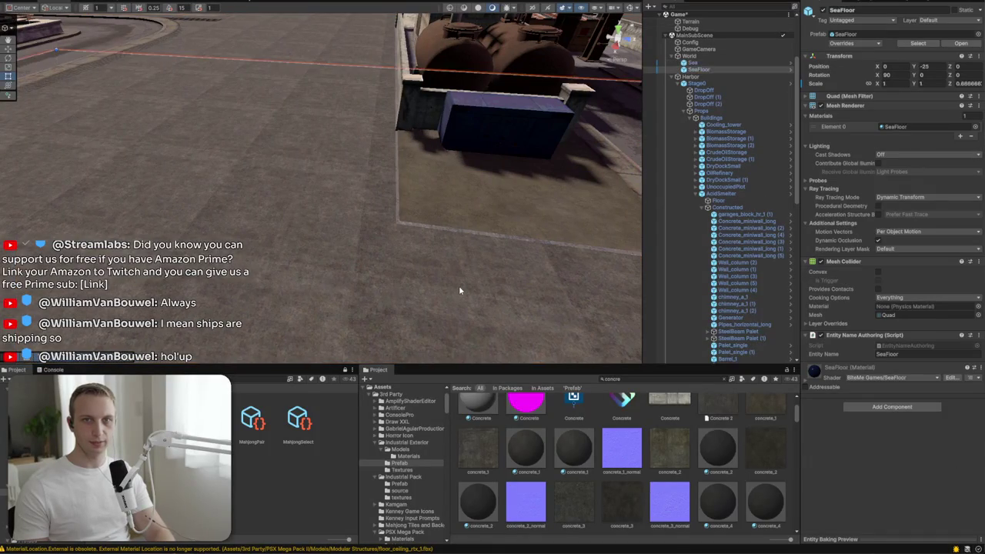
pyautogui.click(459, 290)
pyautogui.click(865, 85)
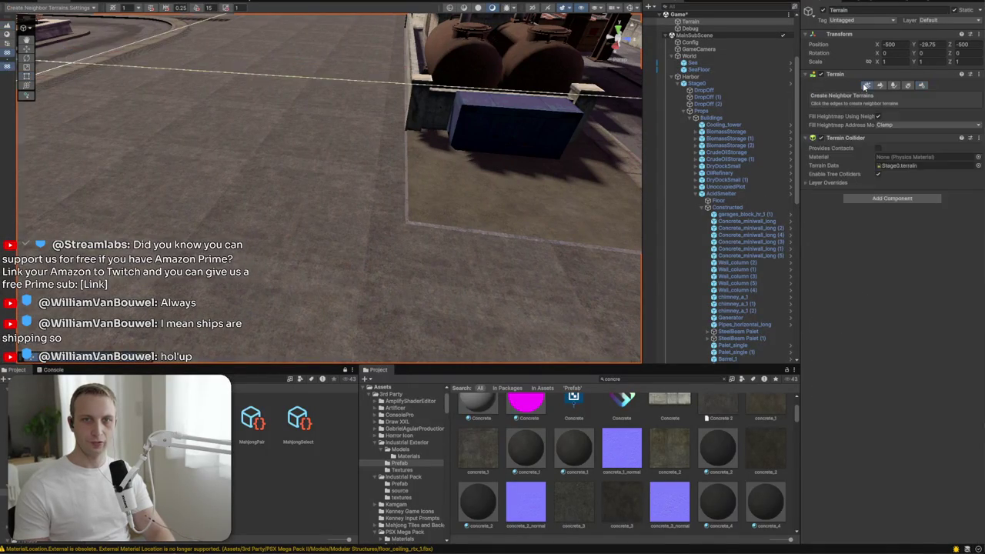
pyautogui.click(893, 86)
pyautogui.click(907, 86)
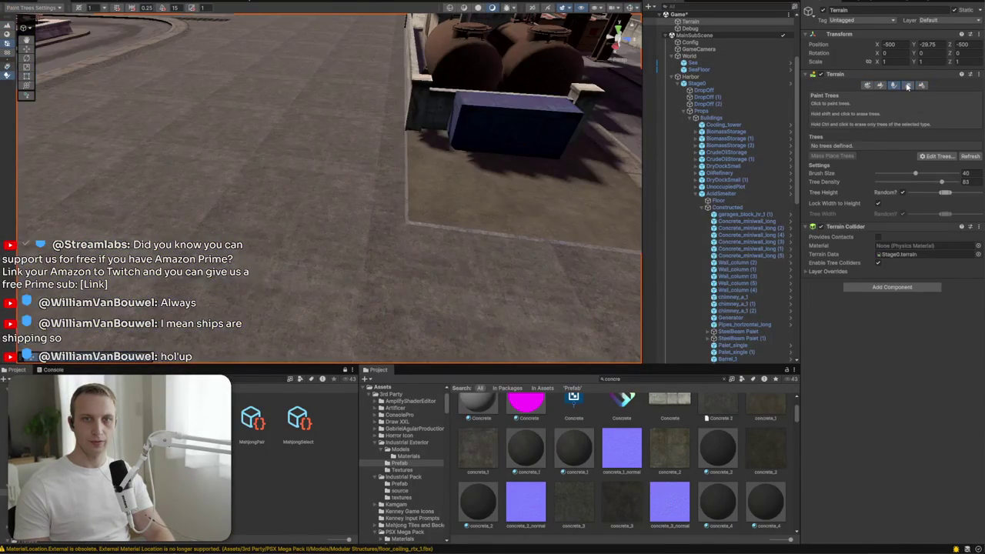
pyautogui.click(920, 85)
pyautogui.click(921, 86)
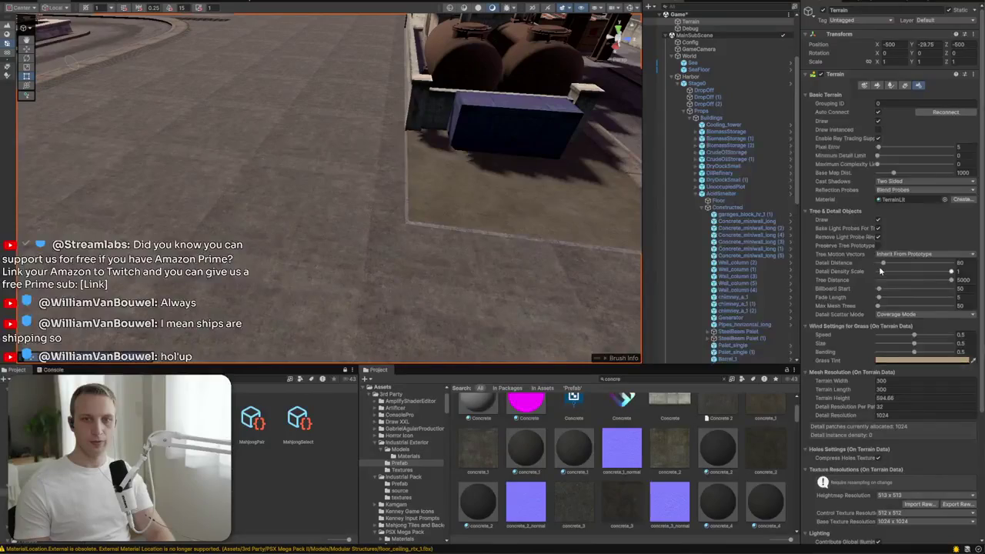
pyautogui.scroll(-5, 881, 271)
# Step: Replace the Terrain's TerrainLit material with TerrainStochastic
pyautogui.click(898, 33)
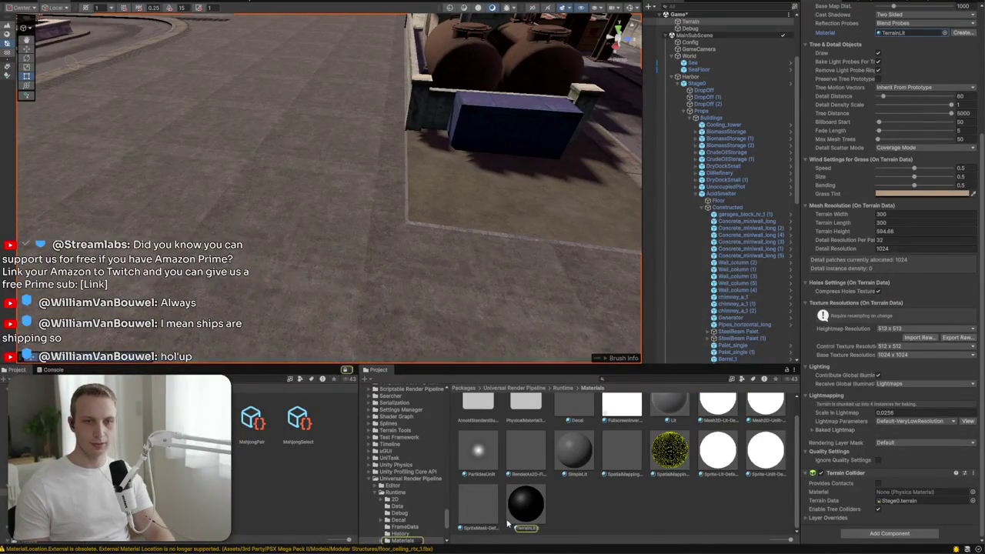
pyautogui.click(945, 33)
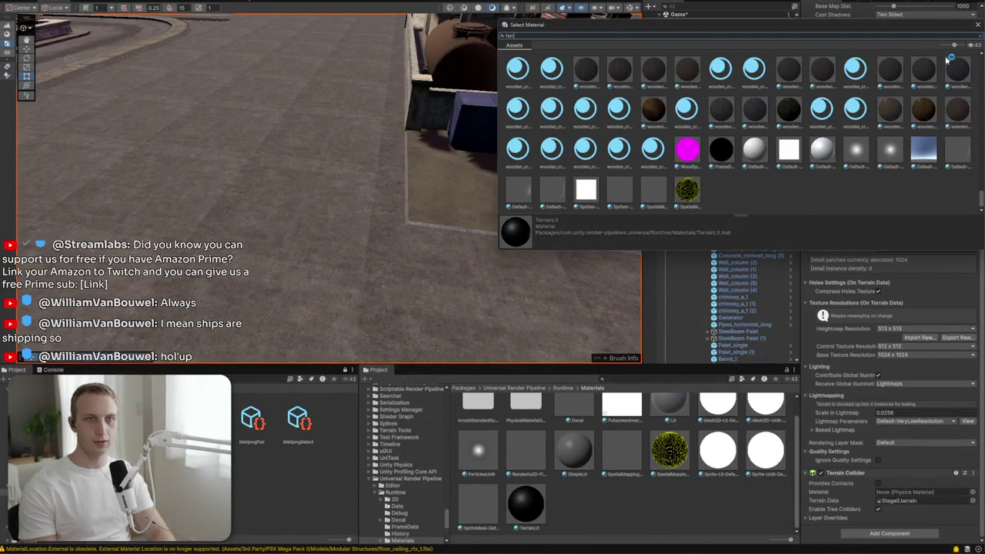
pyautogui.write('ain')
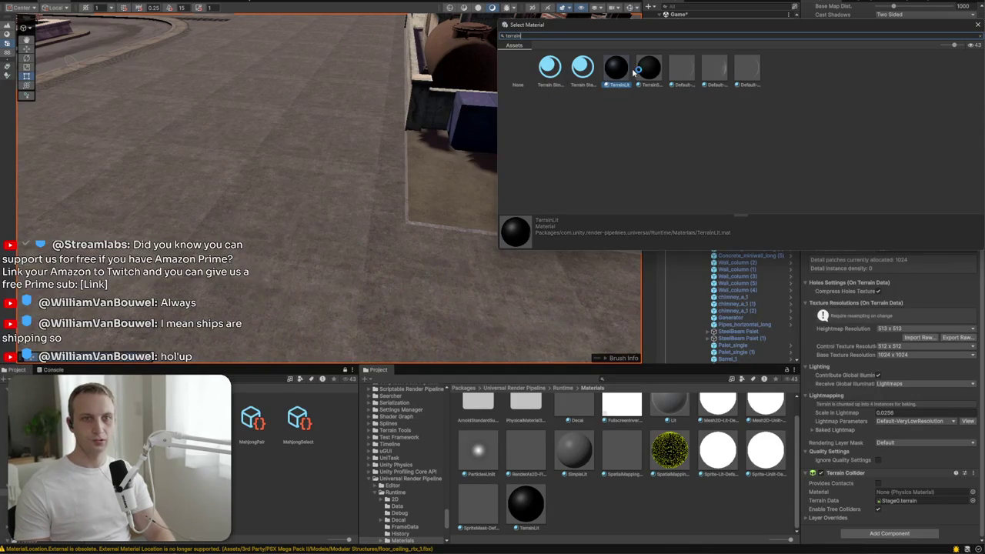
pyautogui.click(651, 67)
pyautogui.doubleClick(661, 71)
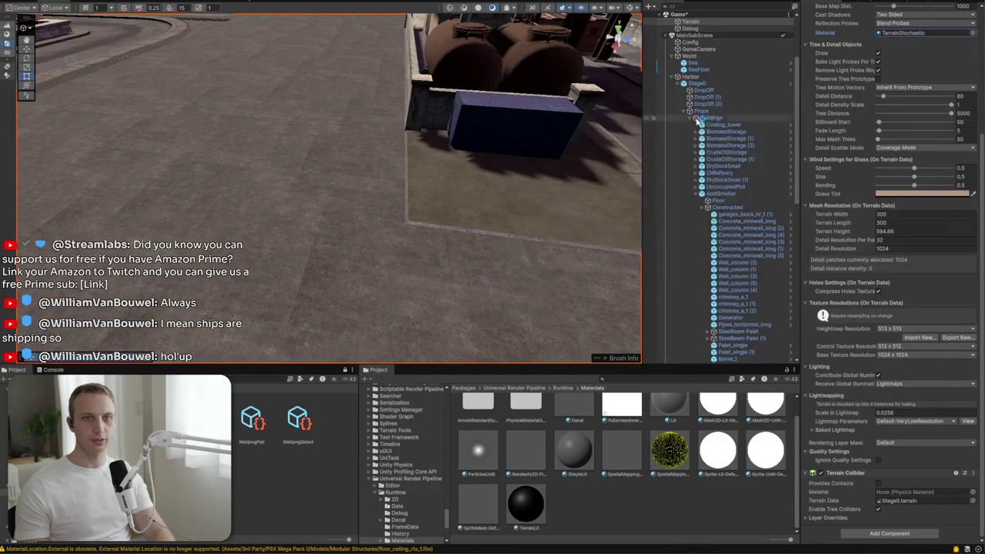
pyautogui.moveTo(354, 88)
pyautogui.mouseDown()
pyautogui.moveTo(418, 169)
pyautogui.moveTo(418, 220)
pyautogui.moveTo(431, 213)
pyautogui.moveTo(313, 206)
pyautogui.moveTo(347, 231)
pyautogui.moveTo(557, 187)
pyautogui.moveTo(439, 110)
pyautogui.moveTo(397, 191)
pyautogui.mouseUp()
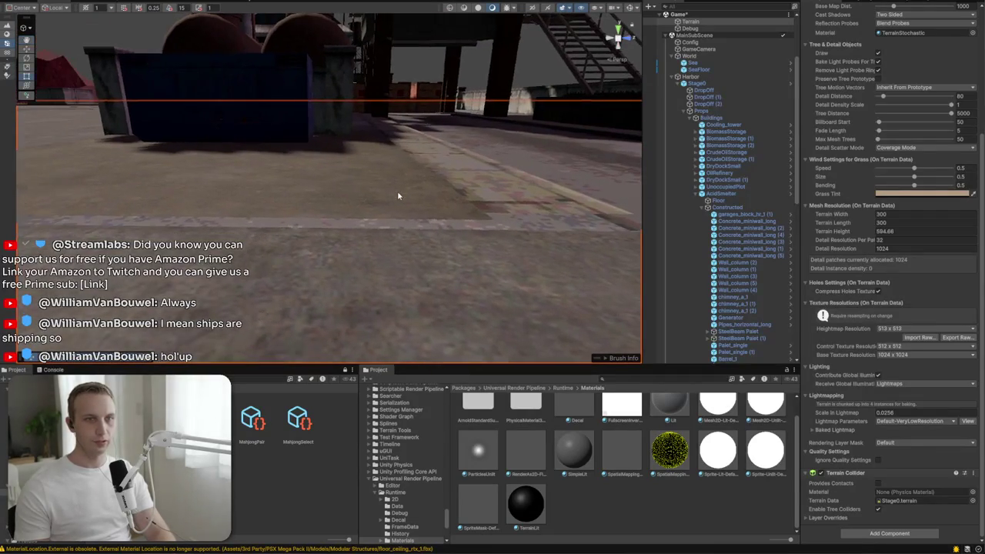
# Step: Select the Asphalt_Floor slab and lower it slightly
pyautogui.click(398, 191)
pyautogui.press('f')
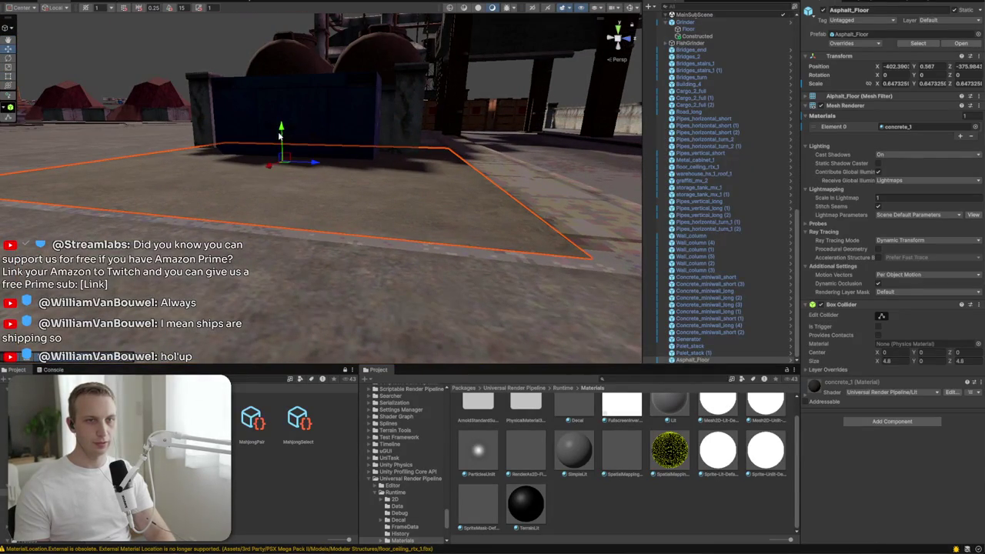
pyautogui.click(280, 137)
pyautogui.click(284, 154)
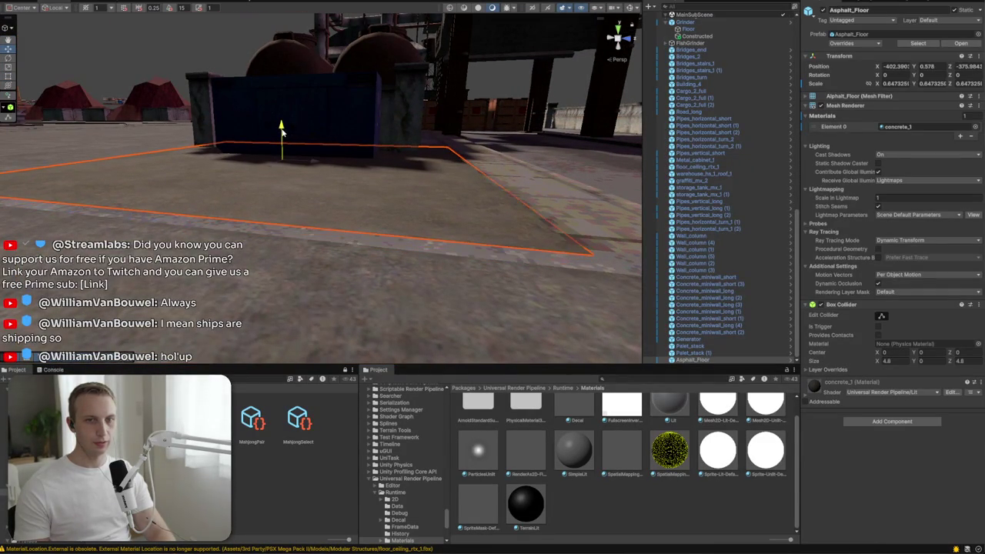
pyautogui.moveTo(282, 134)
pyautogui.mouseDown()
pyautogui.moveTo(396, 165)
pyautogui.moveTo(390, 176)
pyautogui.mouseUp()
pyautogui.moveTo(308, 157); pyautogui.dragTo(313, 159)
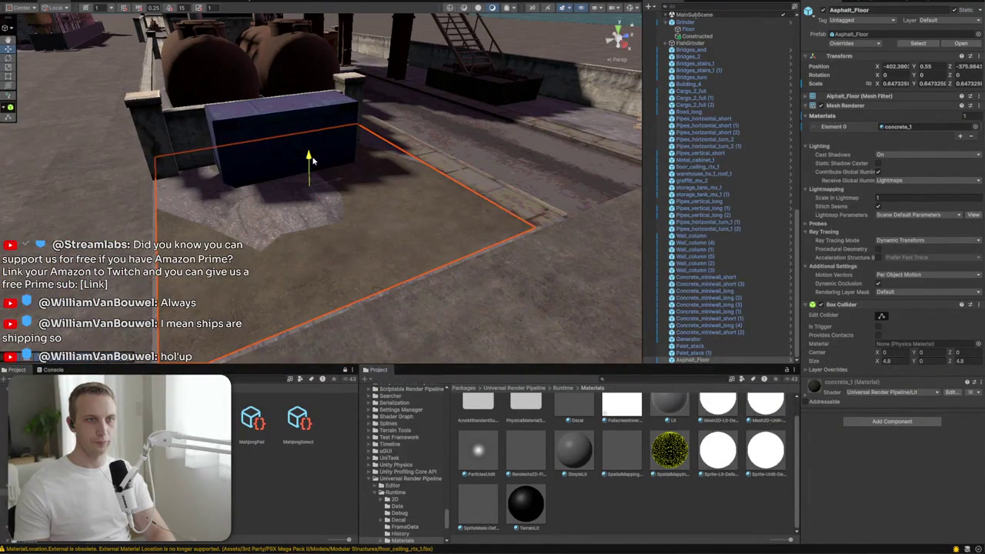
pyautogui.click(526, 164)
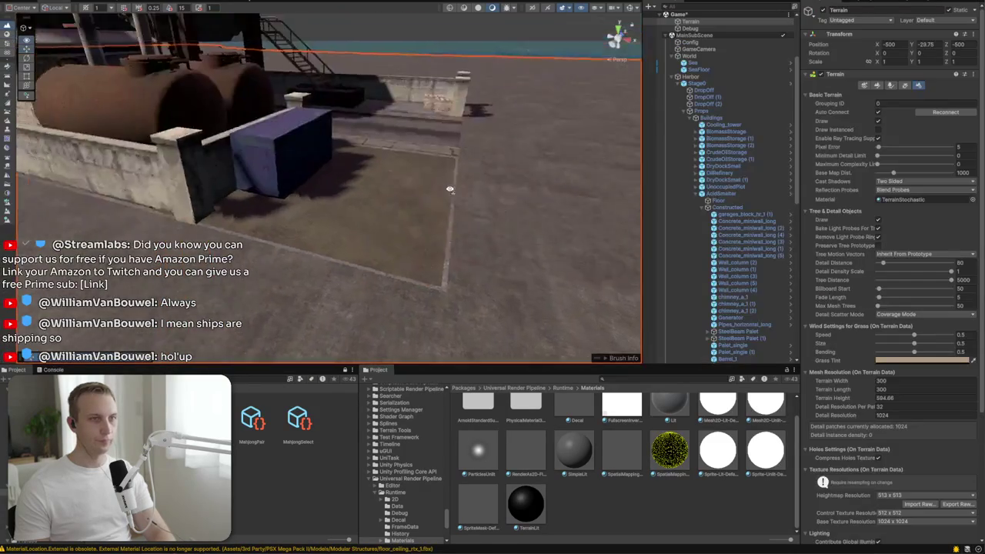
pyautogui.moveTo(526, 163)
pyautogui.mouseDown()
pyautogui.moveTo(378, 211)
pyautogui.moveTo(343, 234)
pyautogui.moveTo(320, 226)
pyautogui.moveTo(421, 271)
pyautogui.moveTo(503, 270)
pyautogui.moveTo(246, 149)
pyautogui.moveTo(254, 128)
pyautogui.moveTo(265, 207)
pyautogui.moveTo(249, 198)
pyautogui.moveTo(255, 176)
pyautogui.moveTo(437, 215)
pyautogui.moveTo(409, 209)
pyautogui.mouseUp()
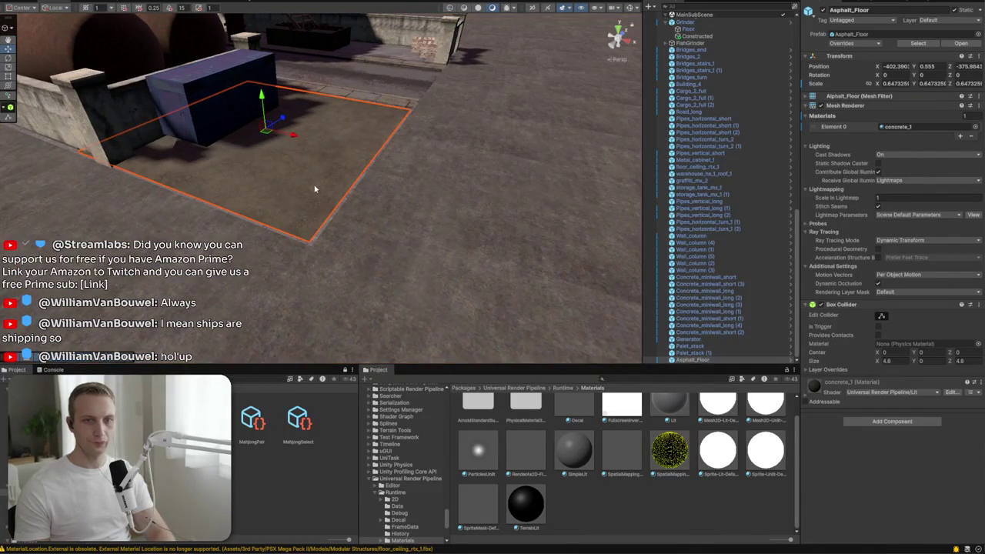
# Step: Delete the Asphalt_Floor, then select the Grinder's Floor object and bring up its actions
pyautogui.rightClick(315, 185)
pyautogui.click(339, 228)
pyautogui.rightClick(291, 151)
pyautogui.click(260, 183)
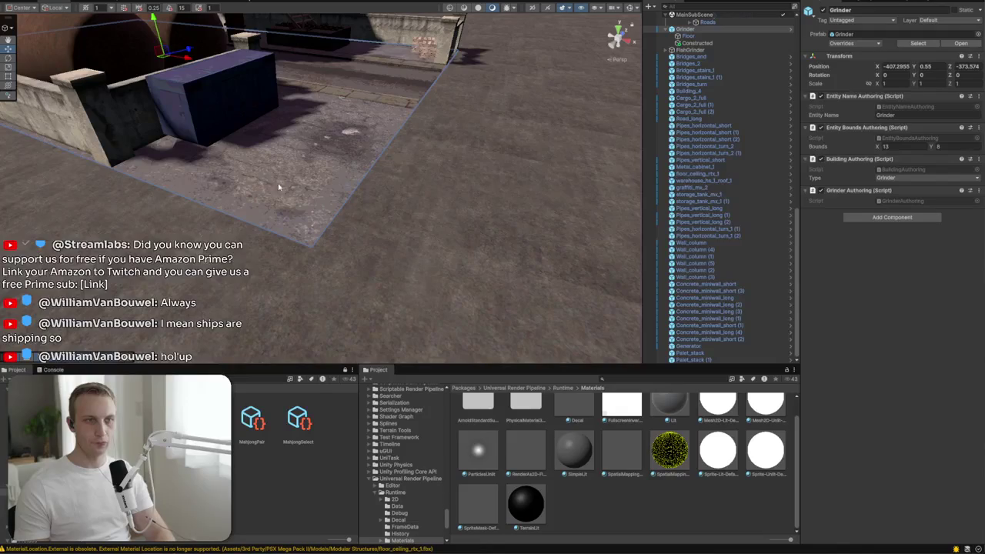
pyautogui.rightClick(689, 37)
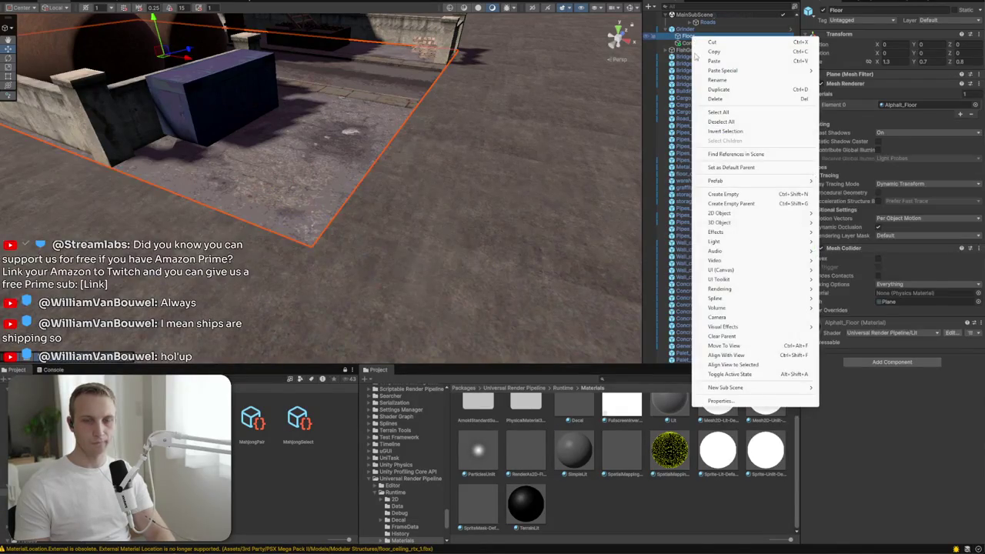
# Step: Create a Cube from Cargo_2_full (1)'s context menu and move it to the scene root
pyautogui.rightClick(672, 103)
pyautogui.rightClick(672, 104)
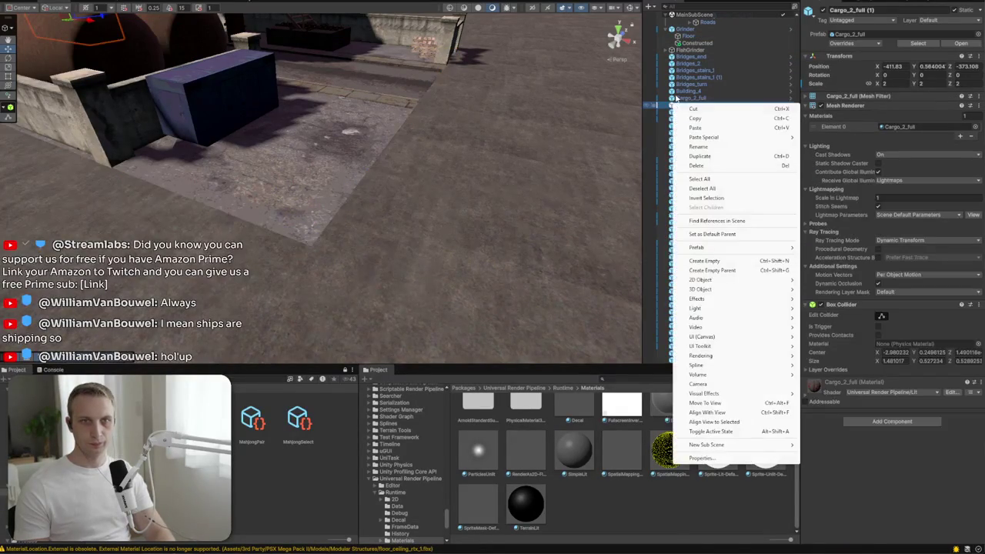
pyautogui.moveTo(754, 294)
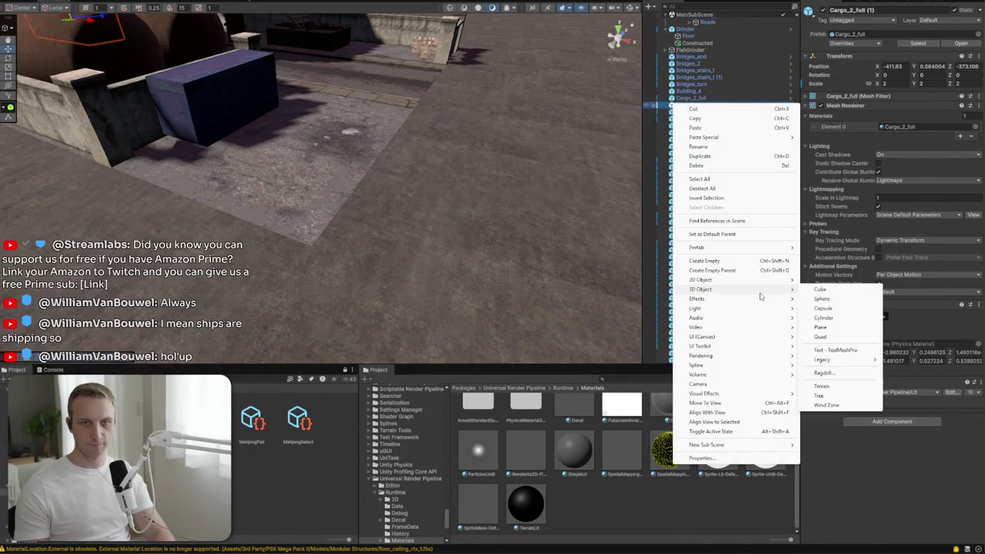
pyautogui.click(822, 289)
pyautogui.press('Return')
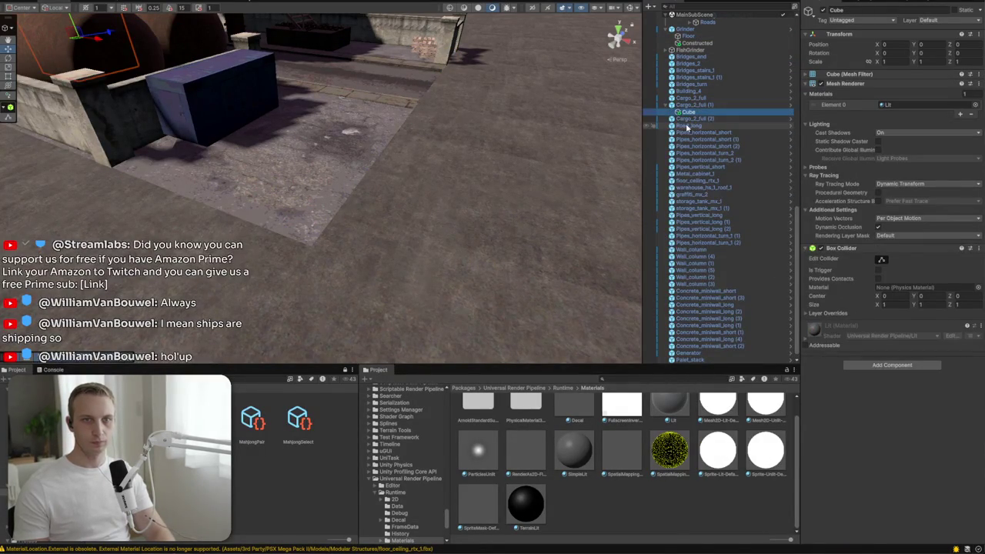
pyautogui.moveTo(678, 103); pyautogui.dragTo(676, 102)
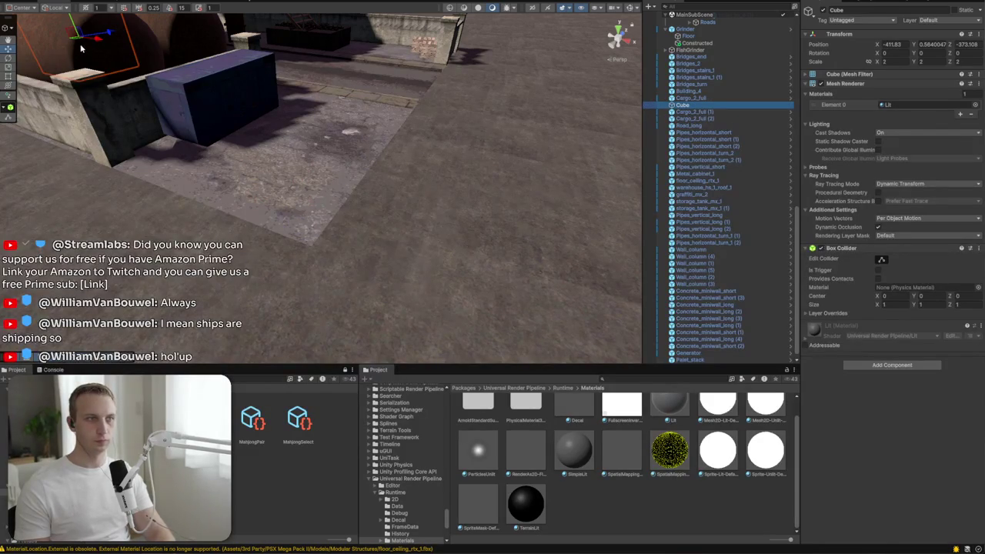
# Step: Place the Cube beside the blue box and flatten it into a slab about 2.71 × 0.053 × 3.10
pyautogui.moveTo(75, 41)
pyautogui.mouseDown()
pyautogui.moveTo(231, 115)
pyautogui.moveTo(235, 148)
pyautogui.mouseUp()
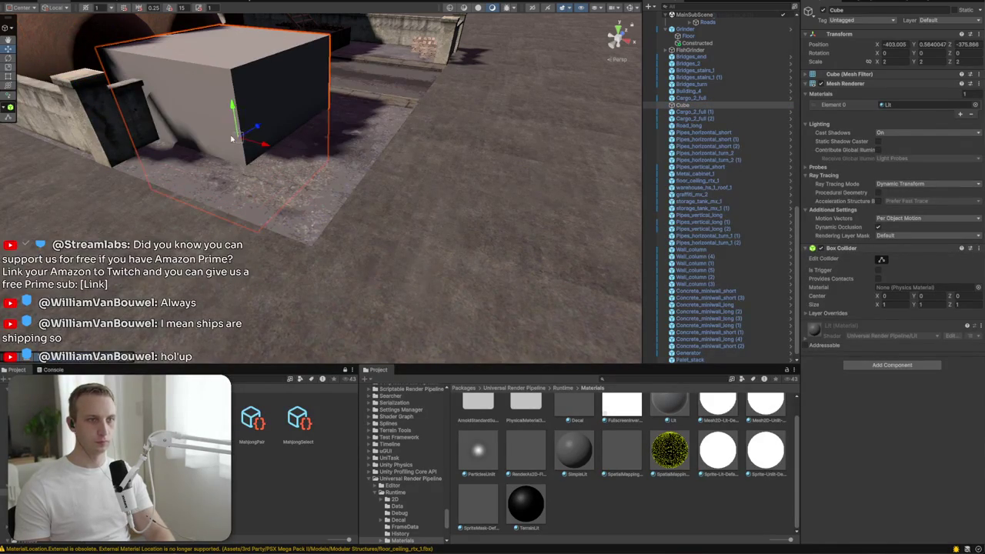
pyautogui.press('f')
pyautogui.press('t')
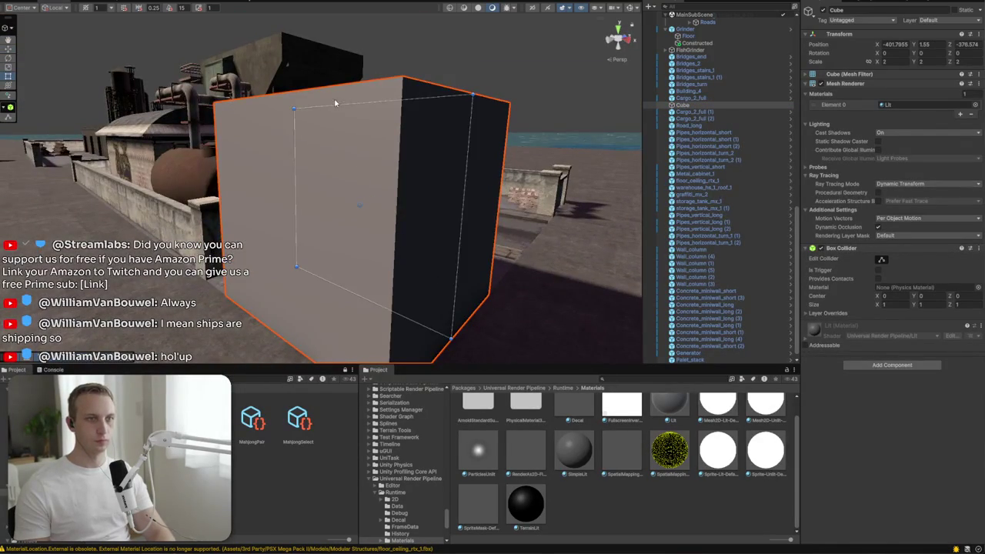
pyautogui.moveTo(341, 107); pyautogui.dragTo(317, 273)
pyautogui.keyDown('alt'); pyautogui.moveTo(348, 241); pyautogui.dragTo(239, 222); pyautogui.keyUp('alt')
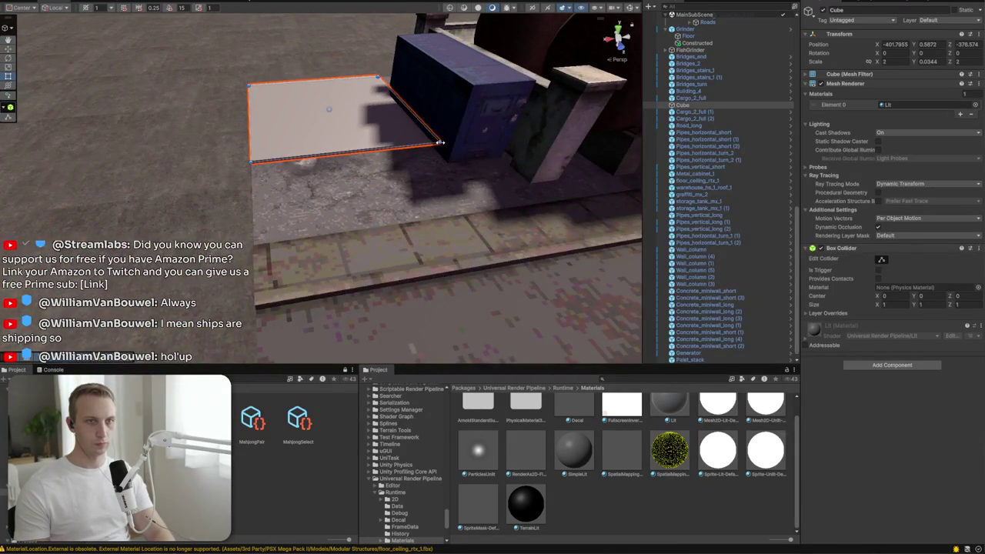
pyautogui.moveTo(442, 142)
pyautogui.mouseDown()
pyautogui.moveTo(624, 188)
pyautogui.moveTo(554, 213)
pyautogui.moveTo(442, 199)
pyautogui.moveTo(378, 213)
pyautogui.moveTo(539, 246)
pyautogui.mouseUp()
pyautogui.click(670, 381)
# Step: Search 'concrete' and try concrete_2 and concrete_4 on the slab before settling on concrete_hr_1
pyautogui.write('concrete')
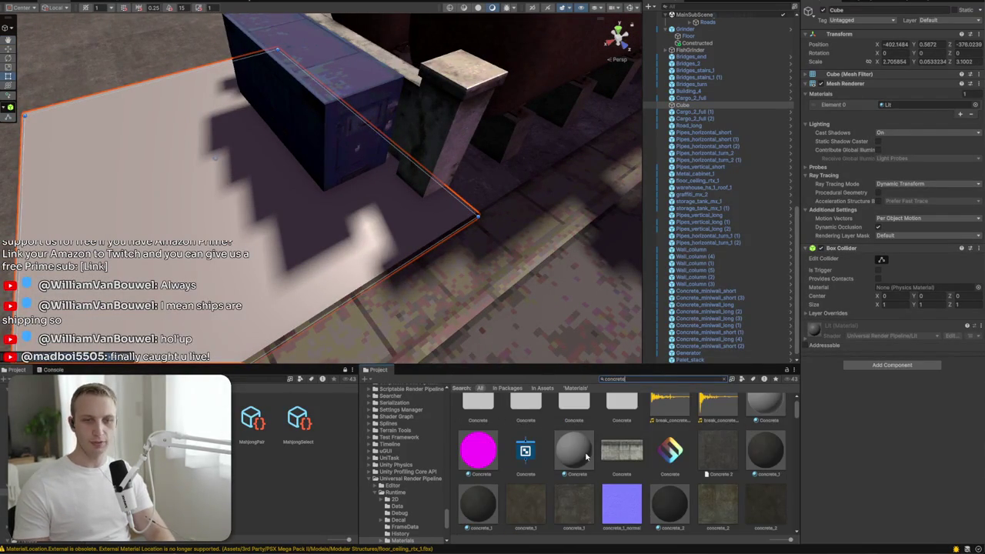
pyautogui.scroll(-3, 586, 458)
pyautogui.moveTo(669, 428)
pyautogui.mouseDown()
pyautogui.moveTo(477, 292)
pyautogui.moveTo(183, 256)
pyautogui.mouseUp()
pyautogui.moveTo(215, 158)
pyautogui.keyDown('alt'); pyautogui.mouseDown()
pyautogui.moveTo(396, 255)
pyautogui.moveTo(377, 237)
pyautogui.moveTo(442, 202)
pyautogui.mouseUp(); pyautogui.keyUp('alt')
pyautogui.scroll(-2, 634, 461)
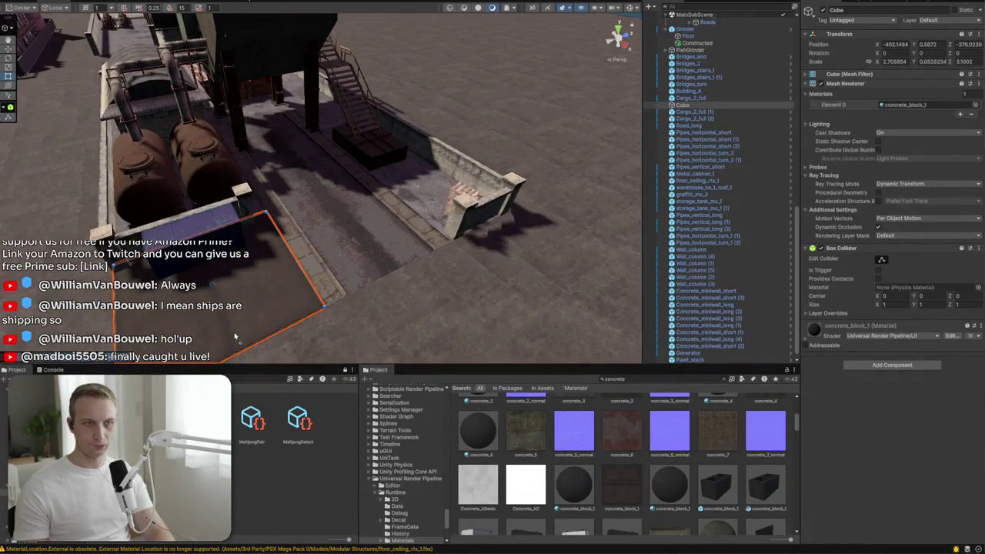
pyautogui.moveTo(477, 437); pyautogui.dragTo(185, 289)
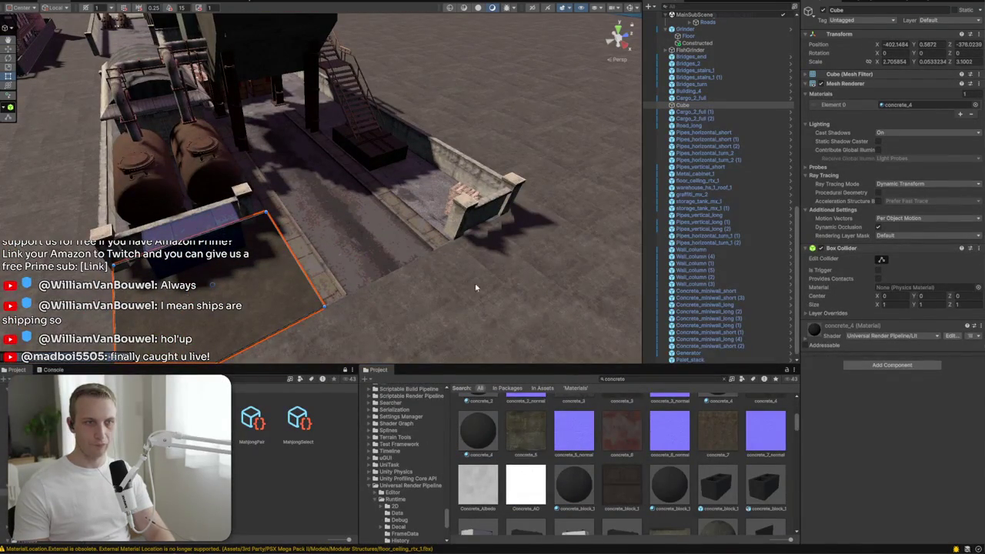
pyautogui.scroll(-3, 685, 488)
pyautogui.scroll(-3, 659, 460)
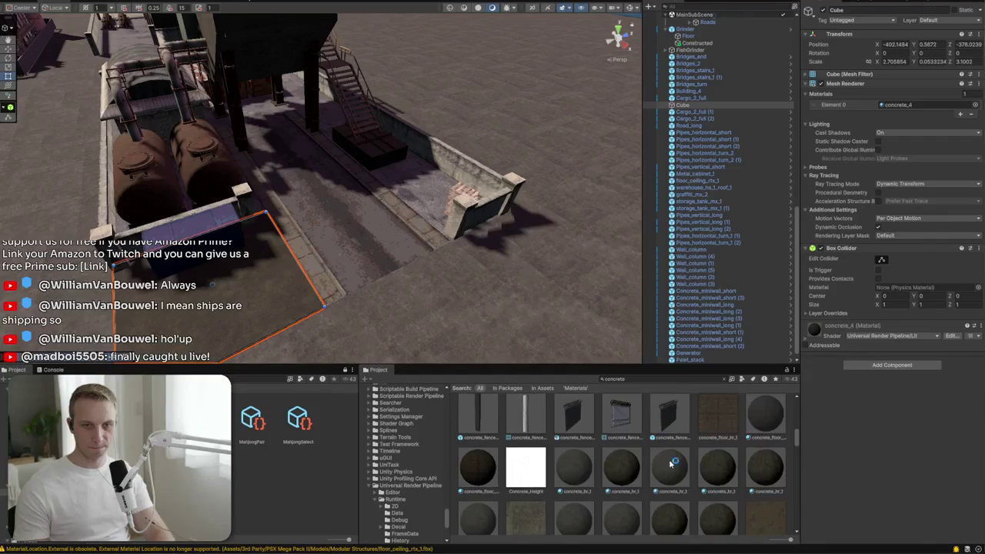
pyautogui.moveTo(684, 479)
pyautogui.mouseDown()
pyautogui.moveTo(292, 306)
pyautogui.moveTo(454, 246)
pyautogui.moveTo(479, 191)
pyautogui.moveTo(363, 266)
pyautogui.moveTo(462, 250)
pyautogui.mouseUp()
# Step: Try several brown concrete materials on the floor beside Road_long, then give Road_long a brighter brown concrete
pyautogui.click(461, 251)
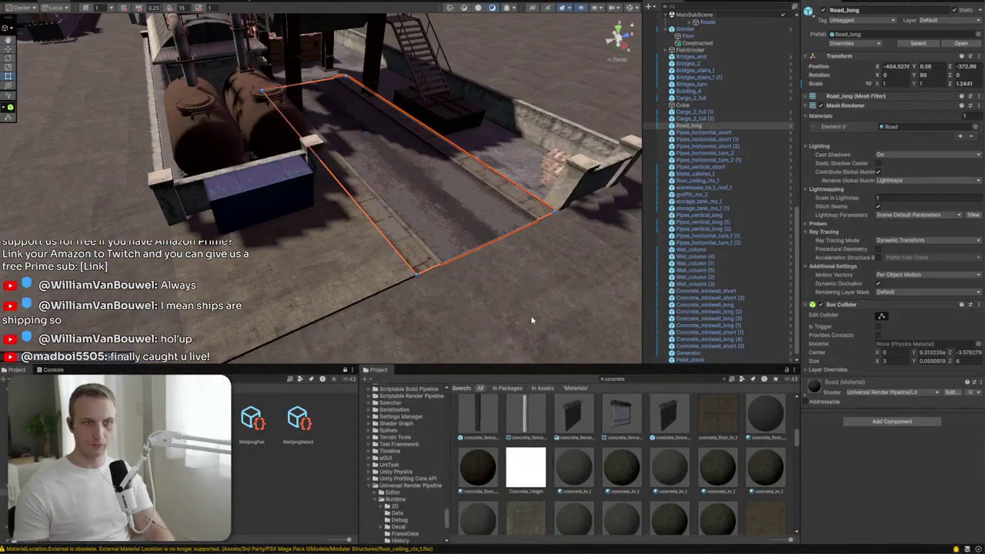
pyautogui.scroll(-2, 544, 424)
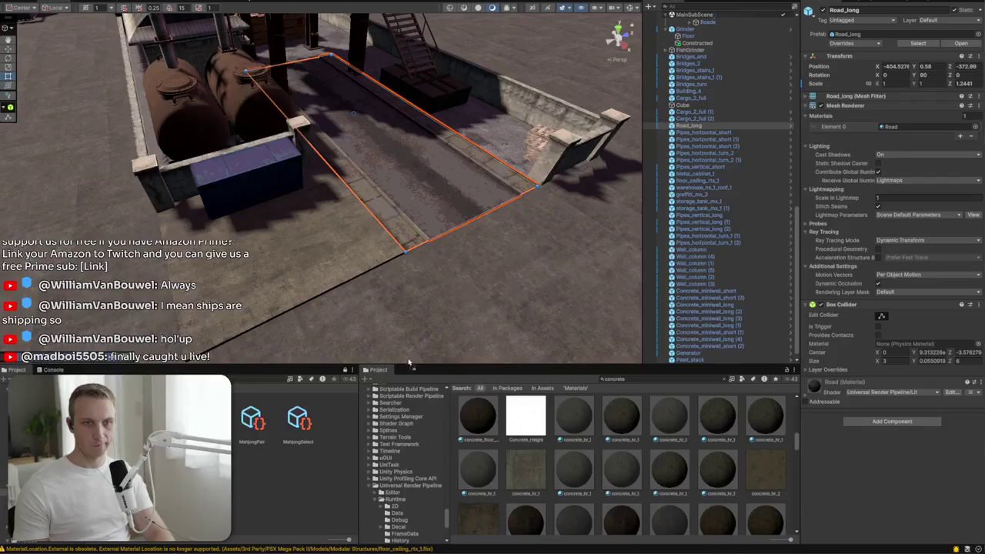
pyautogui.moveTo(651, 478); pyautogui.dragTo(220, 273)
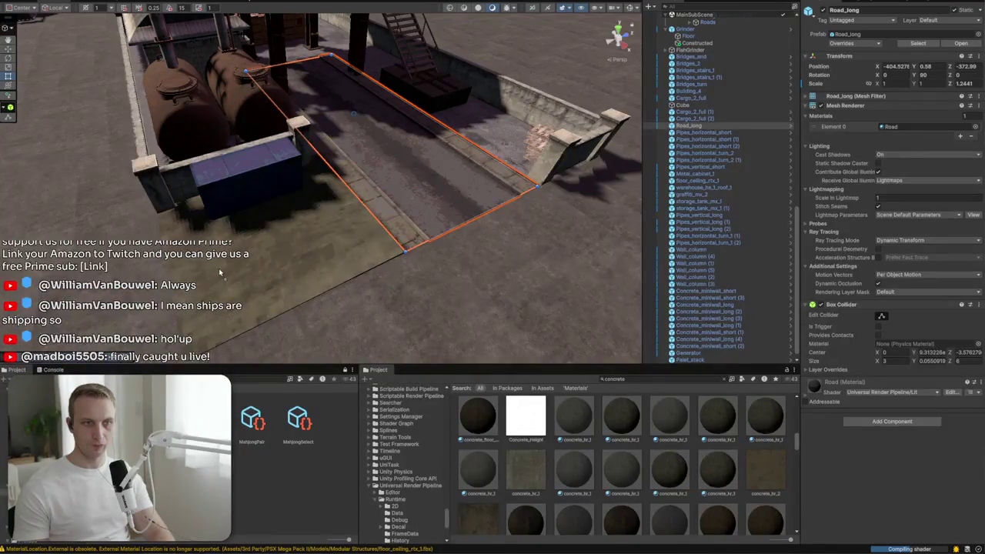
pyautogui.scroll(5, 254, 273)
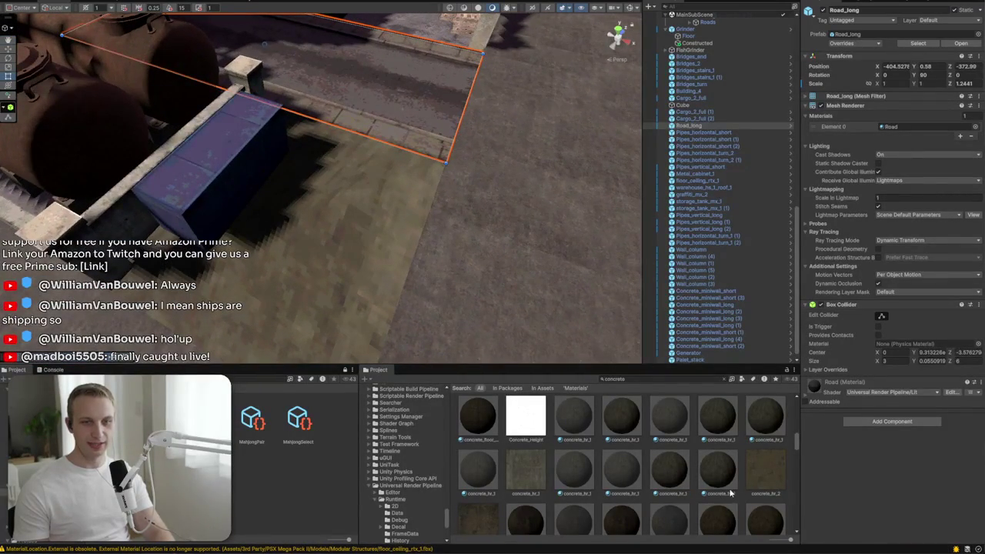
pyautogui.scroll(-2, 735, 467)
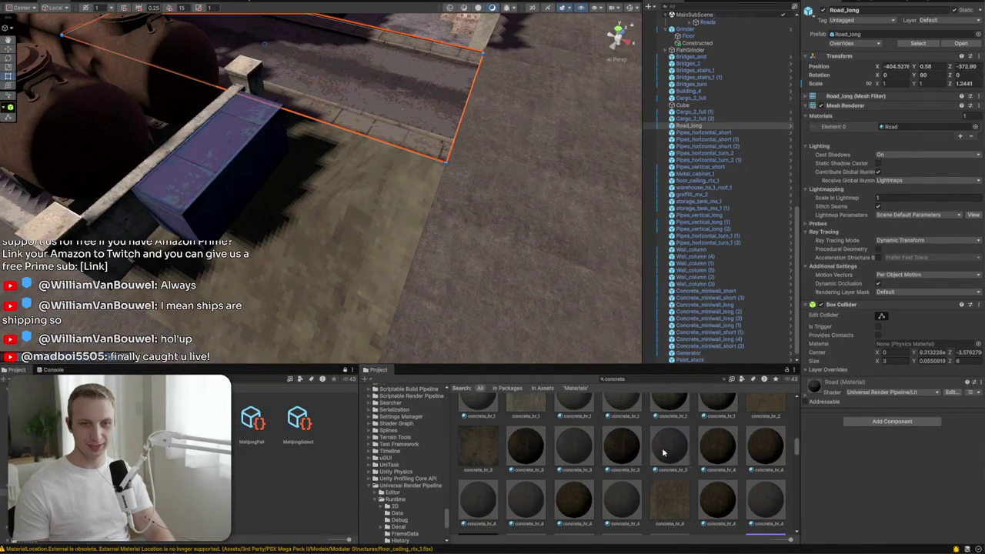
pyautogui.moveTo(665, 454); pyautogui.dragTo(348, 264)
pyautogui.moveTo(723, 459); pyautogui.dragTo(313, 266)
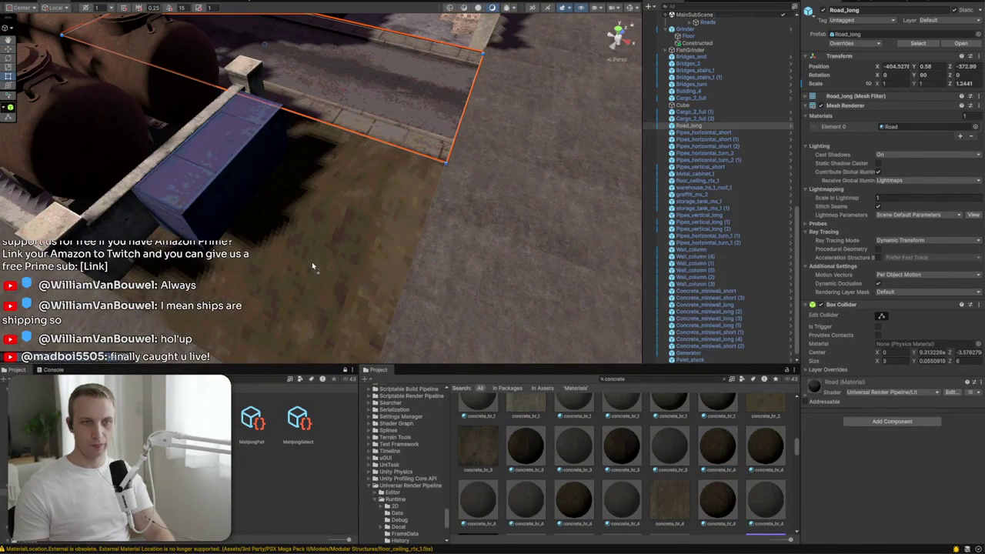
pyautogui.moveTo(624, 515); pyautogui.dragTo(359, 279)
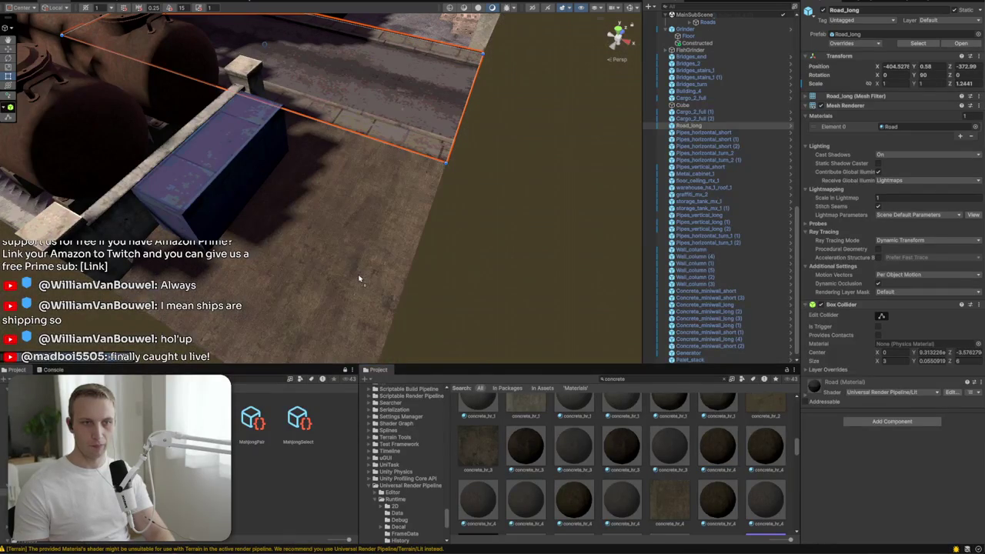
pyautogui.moveTo(455, 189); pyautogui.dragTo(504, 299)
pyautogui.moveTo(625, 500)
pyautogui.mouseDown()
pyautogui.moveTo(418, 251)
pyautogui.moveTo(438, 84)
pyautogui.moveTo(519, 79)
pyautogui.moveTo(485, 47)
pyautogui.moveTo(461, 73)
pyautogui.moveTo(519, 174)
pyautogui.moveTo(540, 188)
pyautogui.moveTo(408, 220)
pyautogui.mouseUp()
# Step: Scale GrindingRod to X 10, Y 8, Z 10 in the Inspector
pyautogui.click(327, 238)
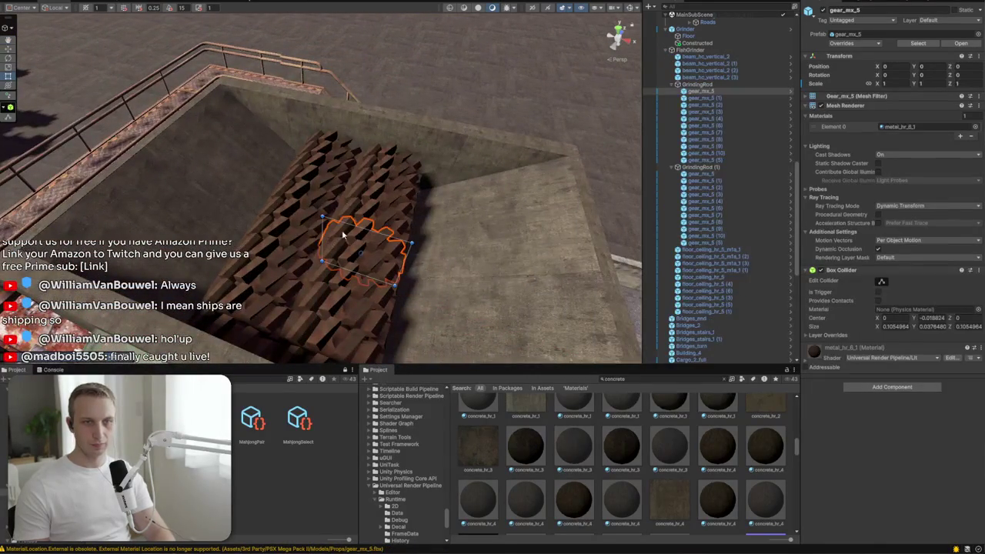
pyautogui.click(697, 84)
pyautogui.keyDown('ctrl'); pyautogui.click(710, 168); pyautogui.keyUp('ctrl')
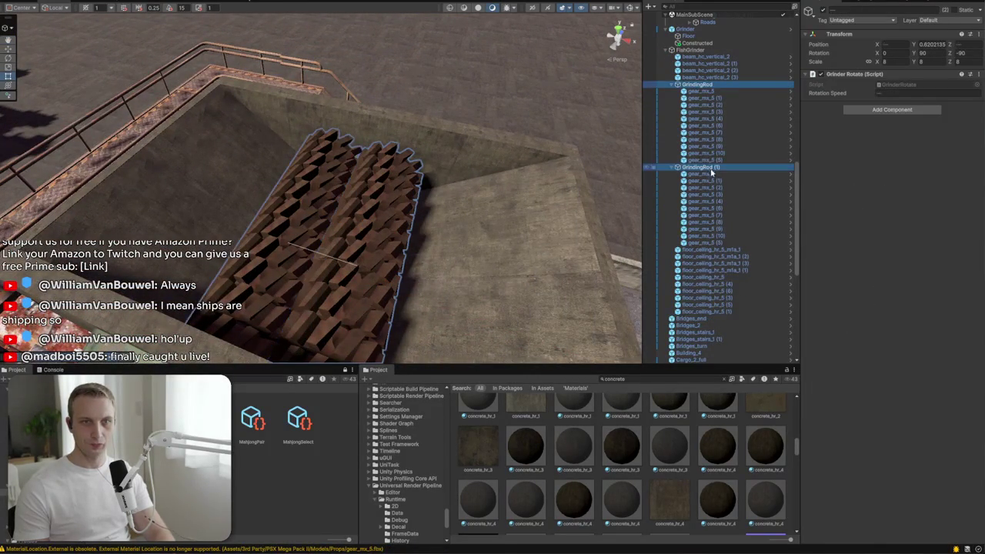
pyautogui.click(737, 85)
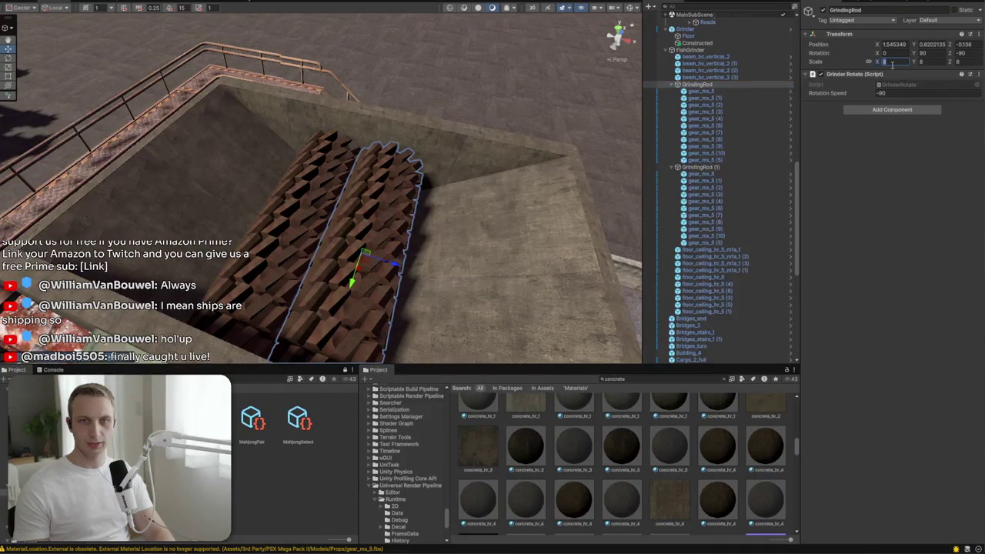
pyautogui.write('28')
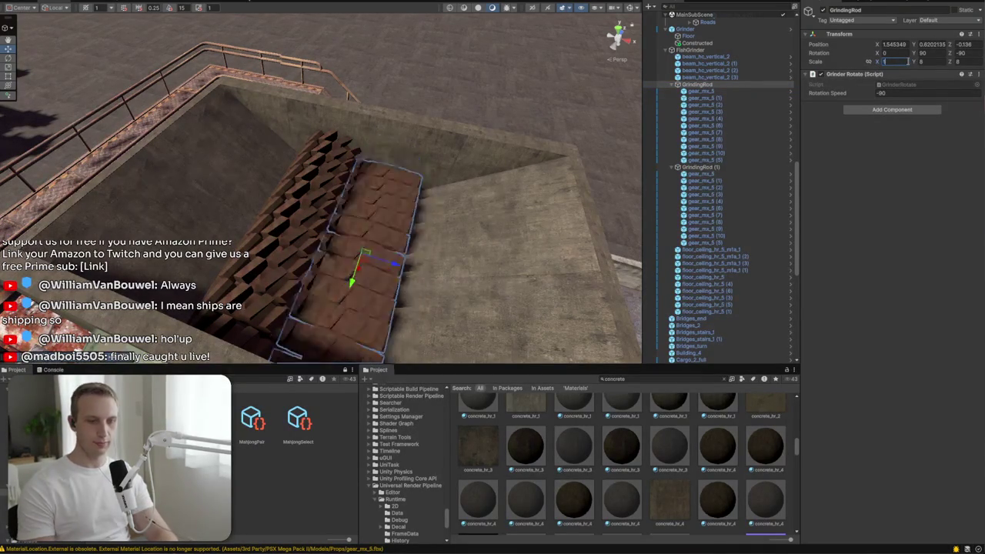
pyautogui.click(934, 63)
pyautogui.write('10')
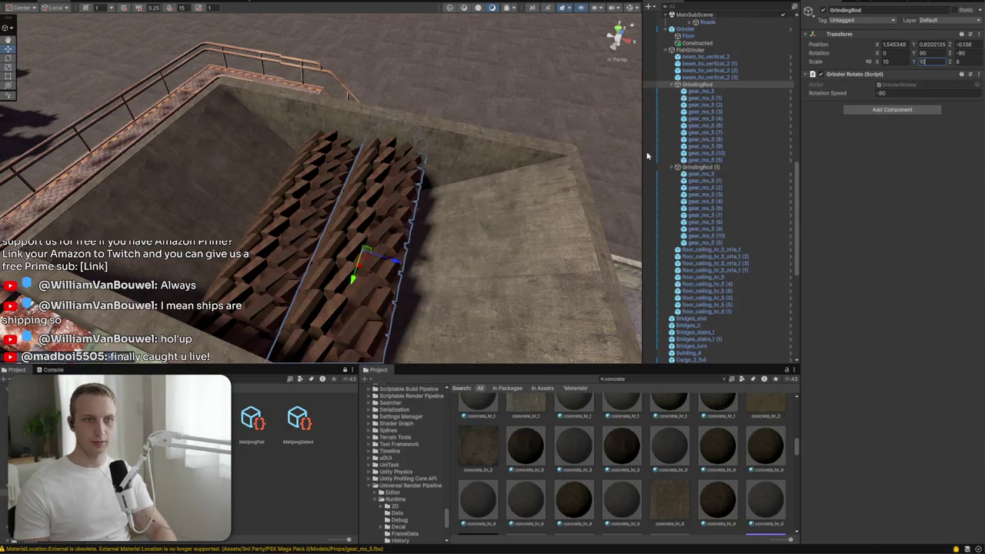
pyautogui.press('Escape')
pyautogui.write('10')
pyautogui.moveTo(539, 130); pyautogui.dragTo(613, 125)
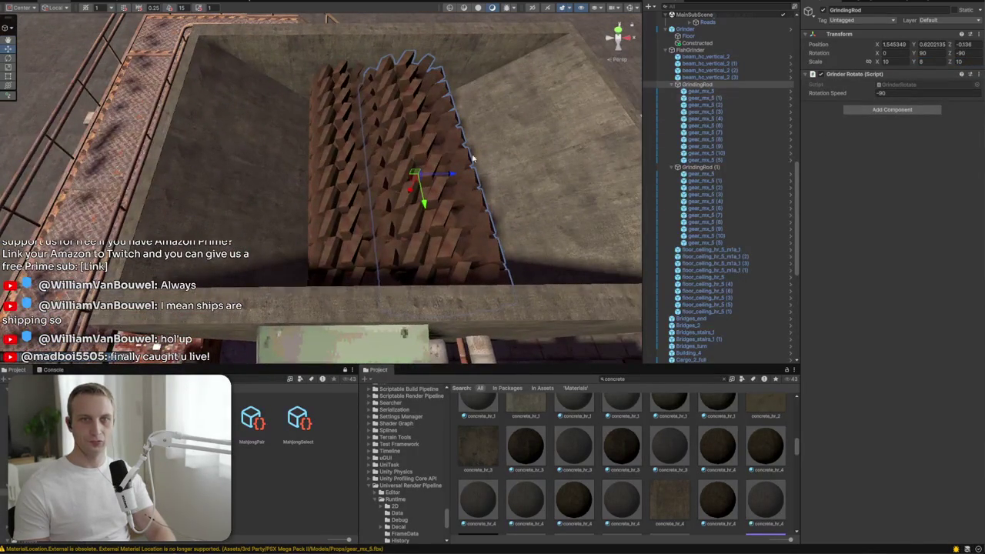
# Step: Scale GrindingRod (1) the same way and slide both rods side by side in the pit
pyautogui.click(698, 167)
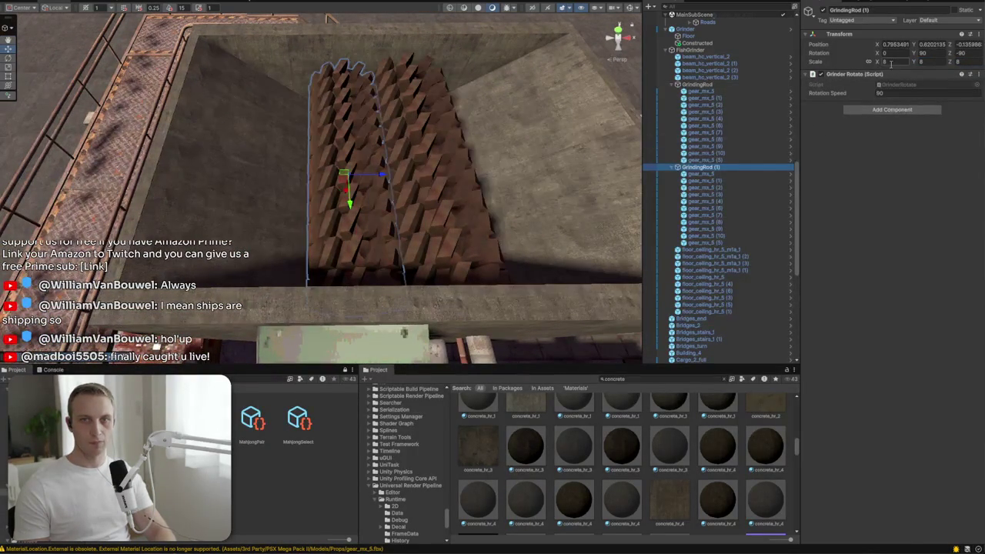
pyautogui.write('10')
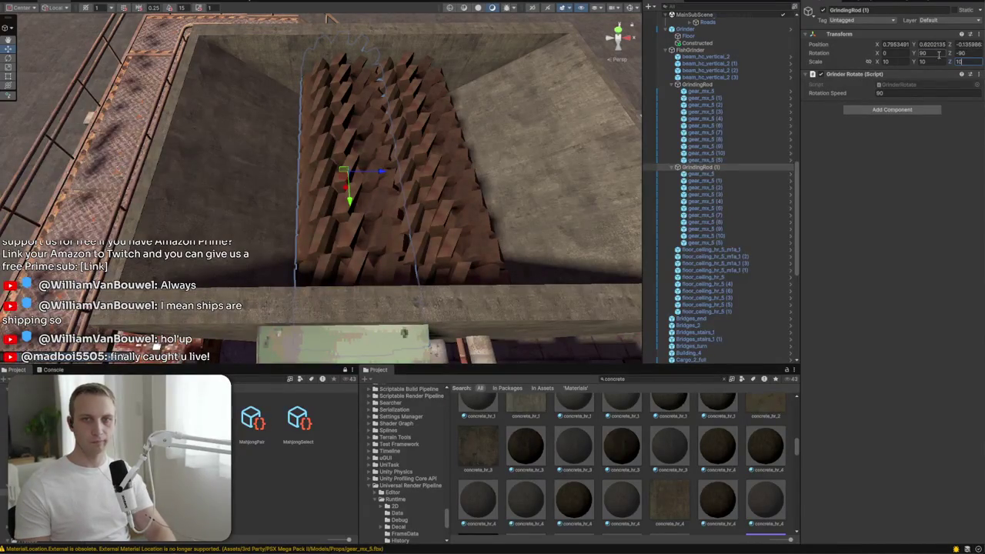
pyautogui.write('8')
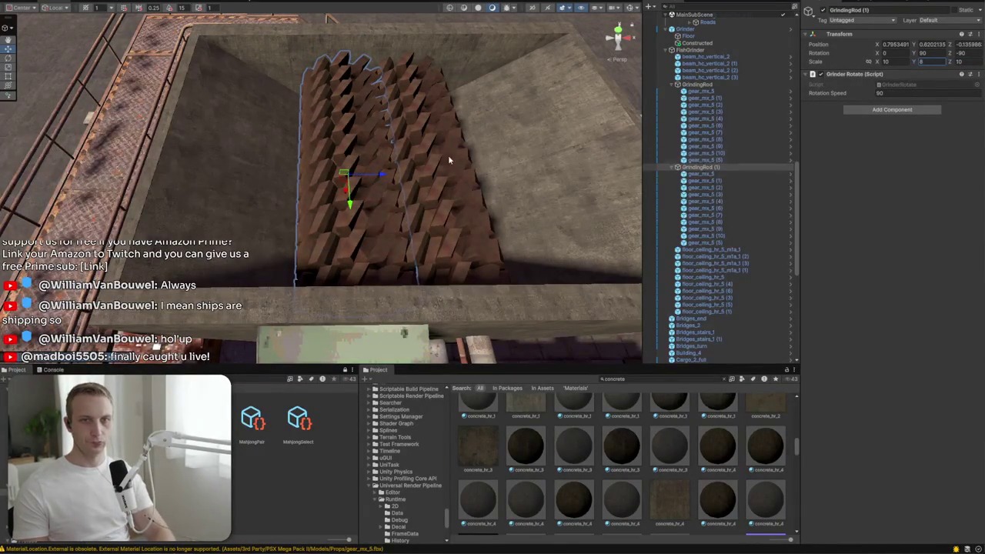
pyautogui.moveTo(346, 174); pyautogui.dragTo(329, 165)
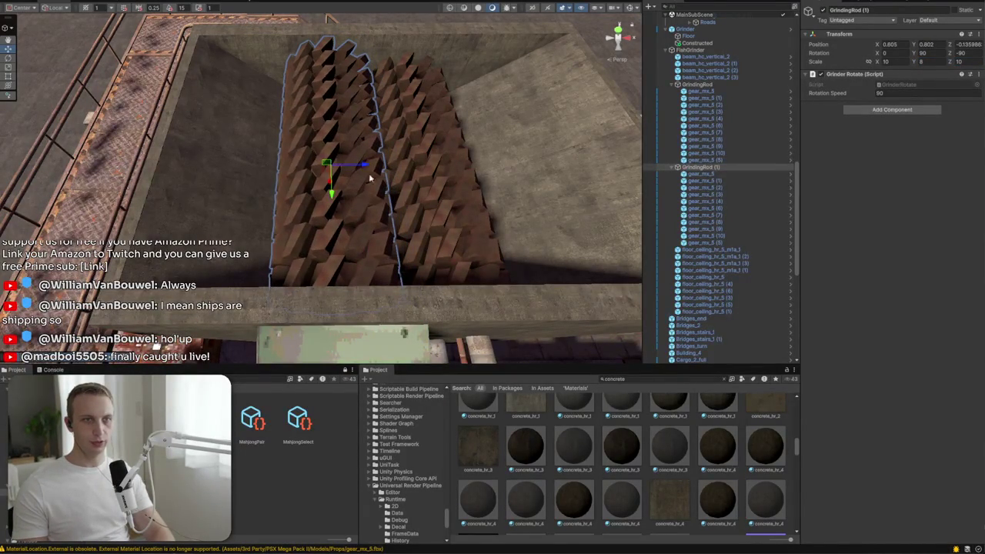
pyautogui.click(699, 84)
pyautogui.moveTo(413, 170)
pyautogui.mouseDown()
pyautogui.moveTo(434, 162)
pyautogui.moveTo(480, 184)
pyautogui.moveTo(466, 175)
pyautogui.mouseUp()
pyautogui.scroll(-10, 462, 171)
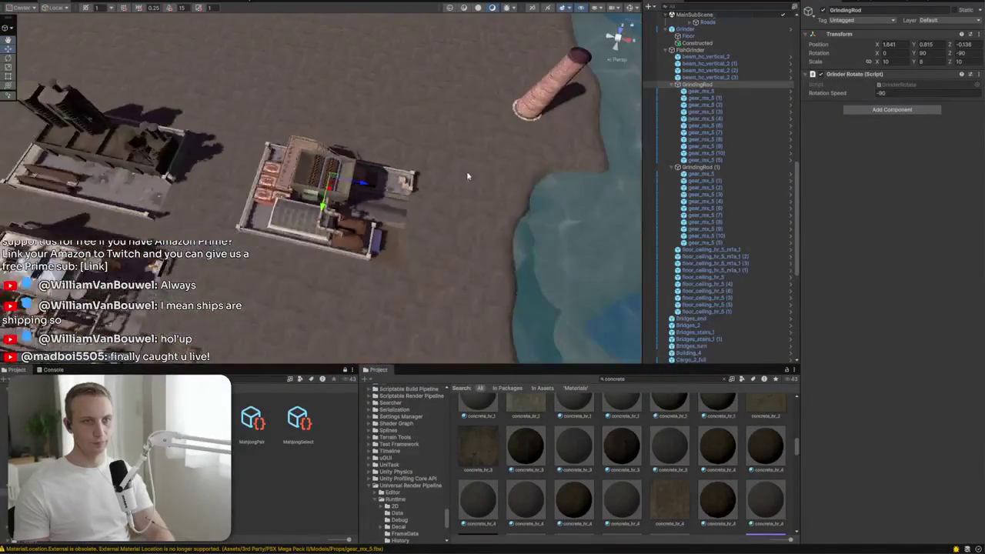
pyautogui.scroll(5, 204, 306)
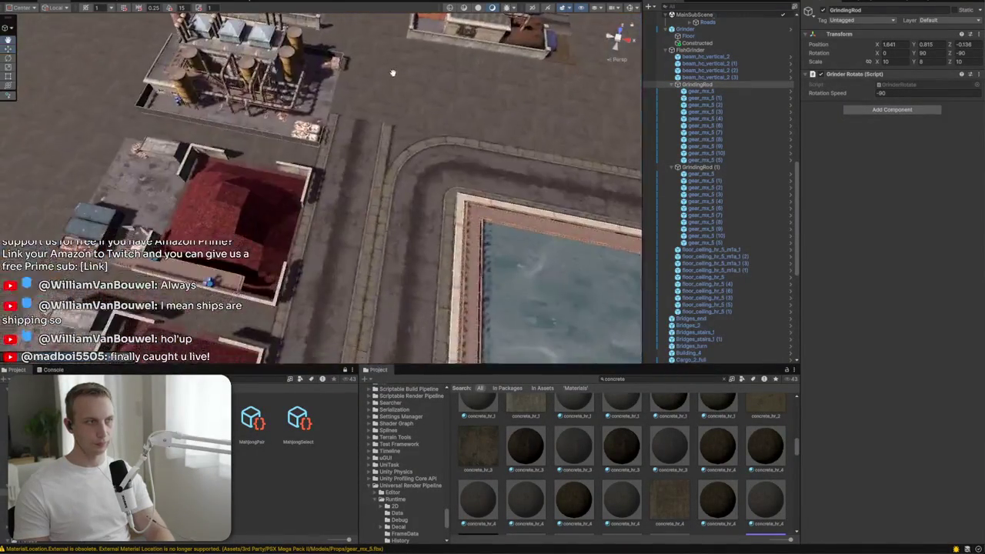
pyautogui.moveTo(436, 80); pyautogui.dragTo(370, 184)
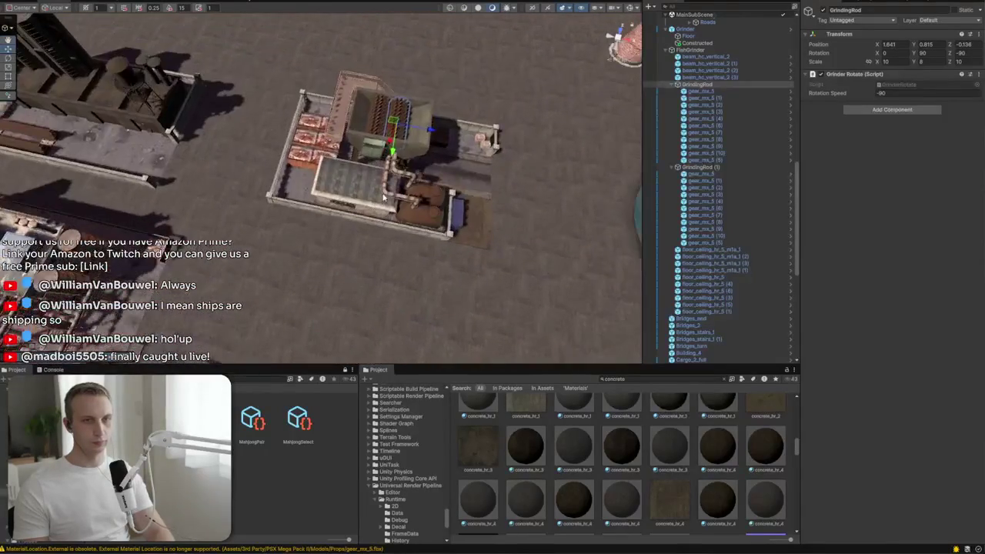
pyautogui.scroll(5, 370, 183)
pyautogui.scroll(3, 369, 183)
pyautogui.scroll(-5, 369, 183)
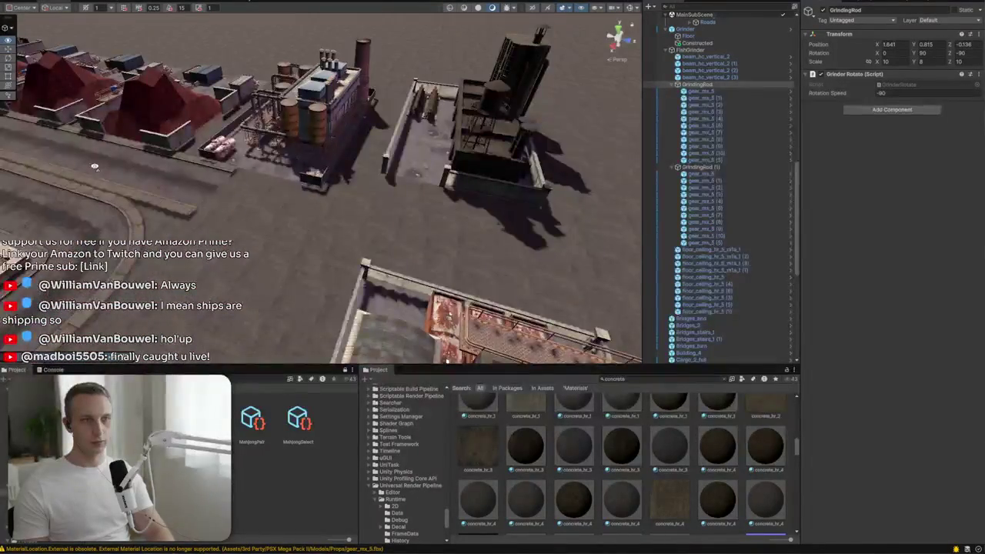
pyautogui.scroll(5, 323, 216)
pyautogui.scroll(3, 296, 242)
pyautogui.scroll(3, 296, 243)
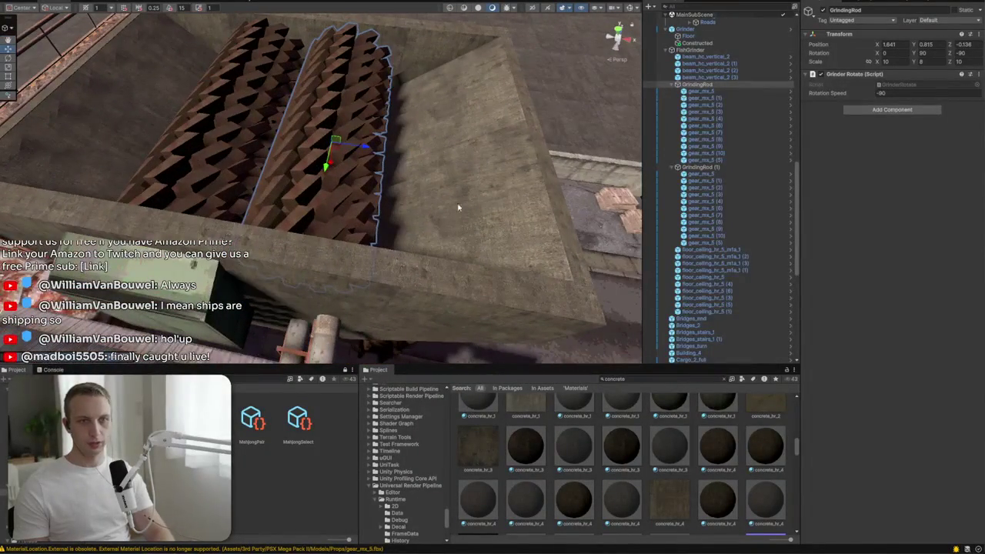
# Step: Add a new Plane as a child of FishGrinder
pyautogui.rightClick(706, 50)
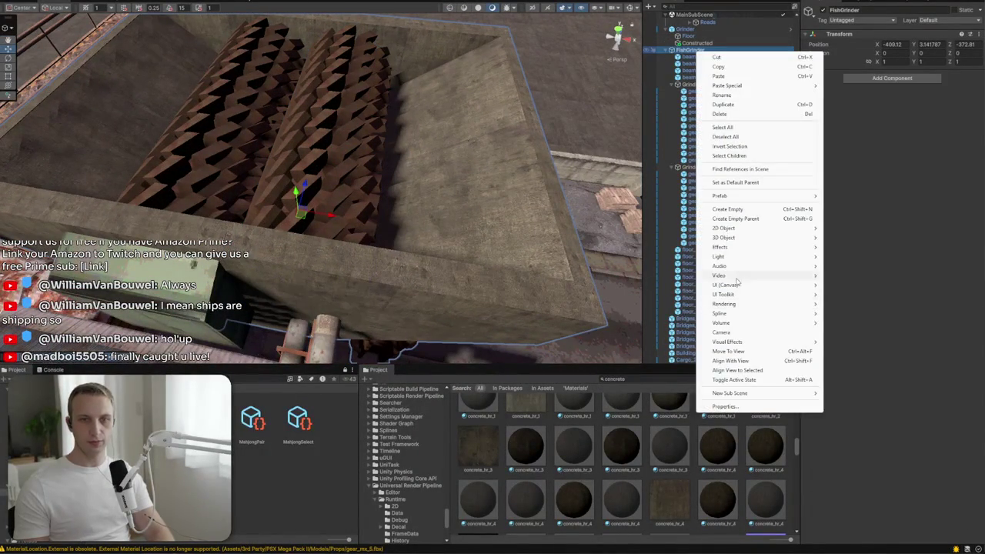
pyautogui.moveTo(736, 286)
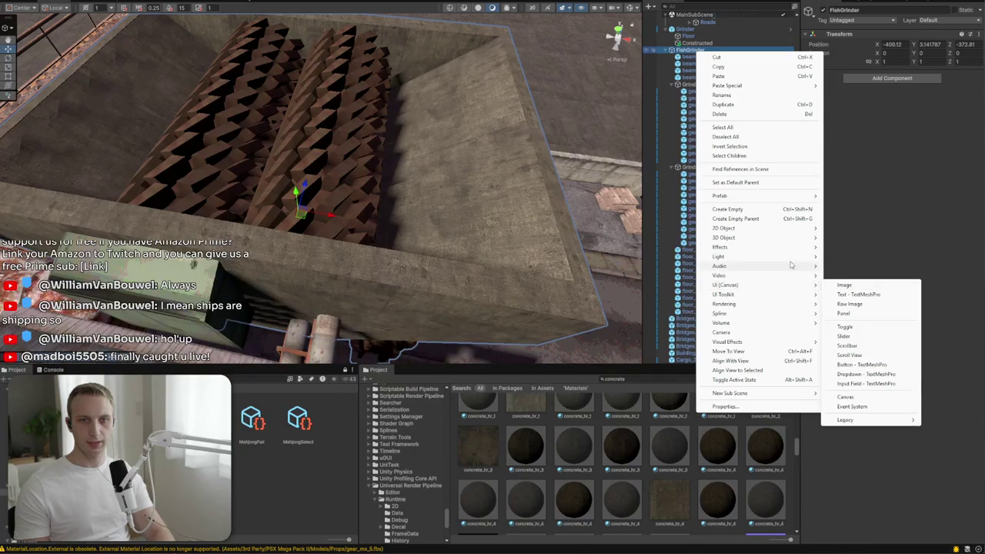
pyautogui.moveTo(764, 240)
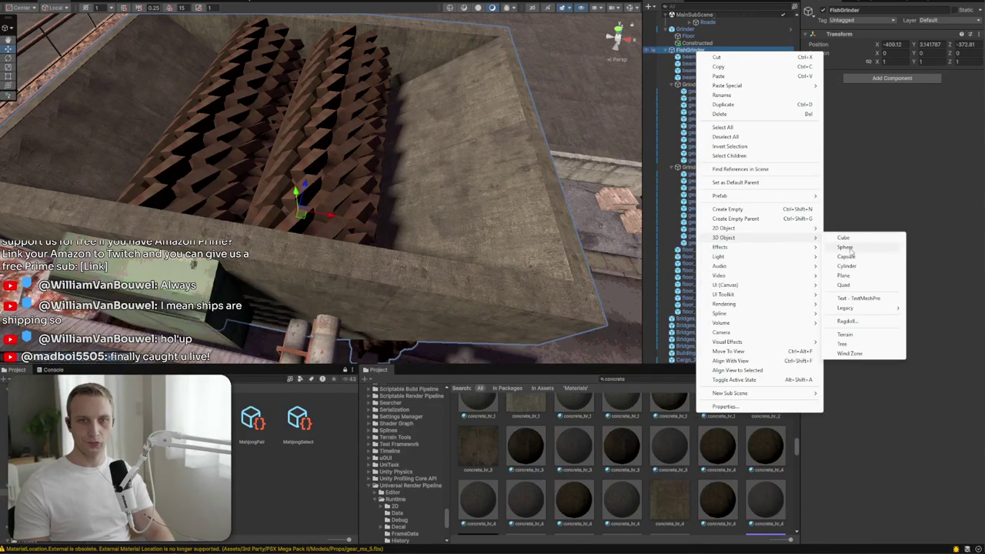
pyautogui.click(843, 276)
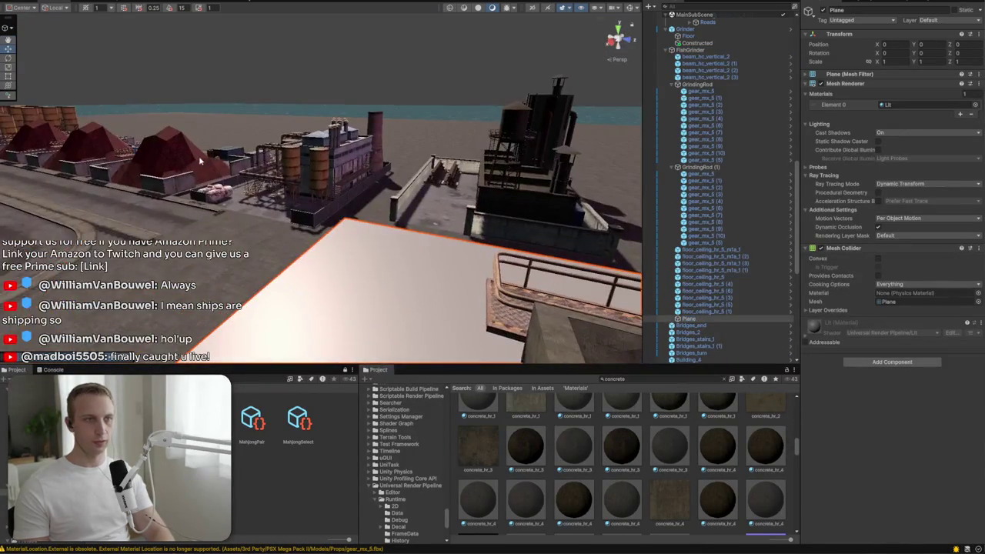
# Step: Search 'biomass' and apply the BiomassPile material to the new plane
pyautogui.click(185, 156)
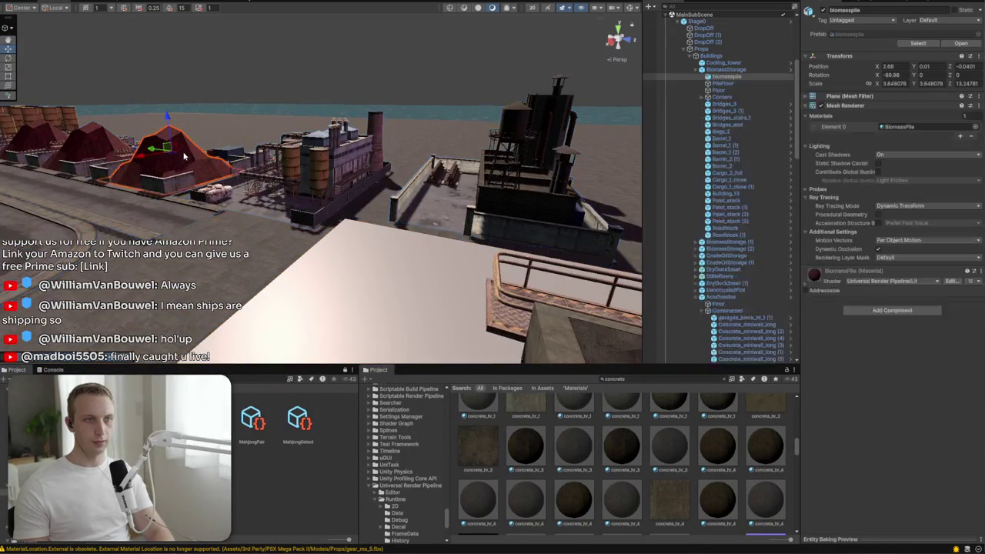
pyautogui.press('f')
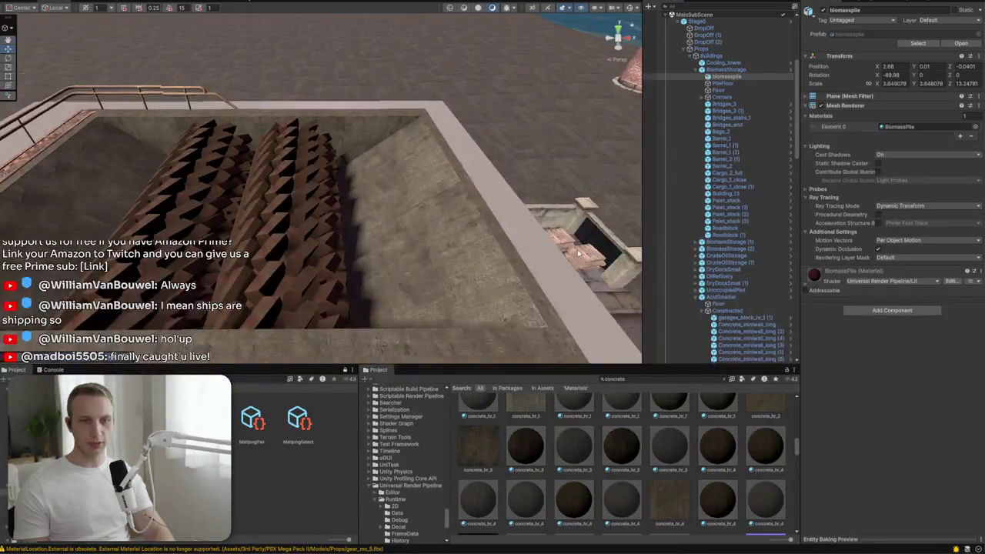
pyautogui.write('biomass')
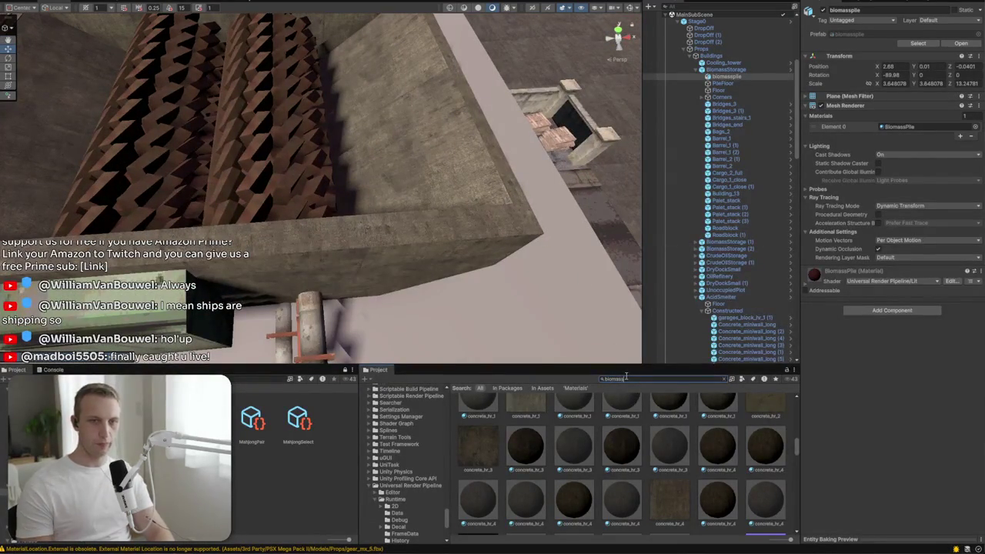
pyautogui.click(566, 433)
pyautogui.moveTo(565, 433); pyautogui.dragTo(554, 264)
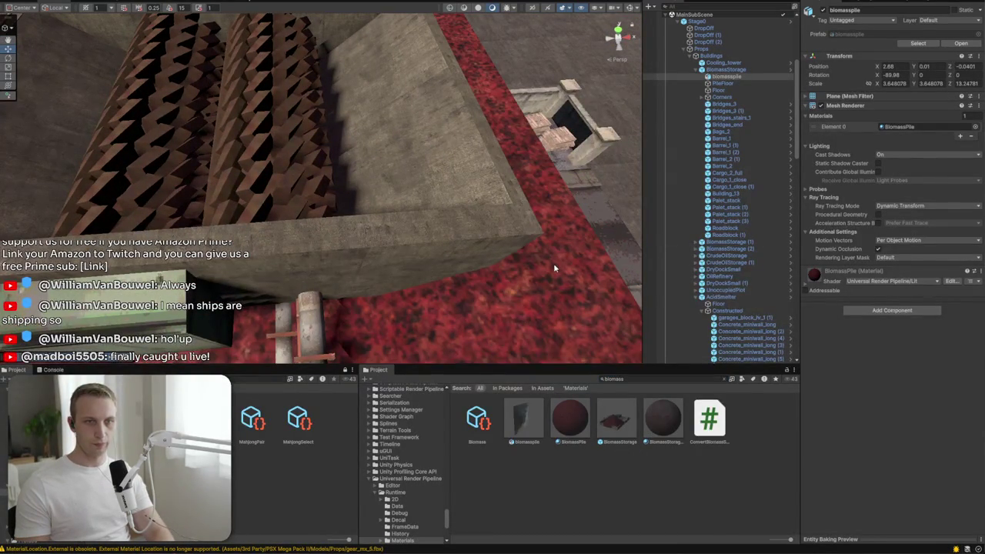
# Step: Shrink the red BiomassPile plane to fit the grinder hopper
pyautogui.click(554, 263)
pyautogui.press('f')
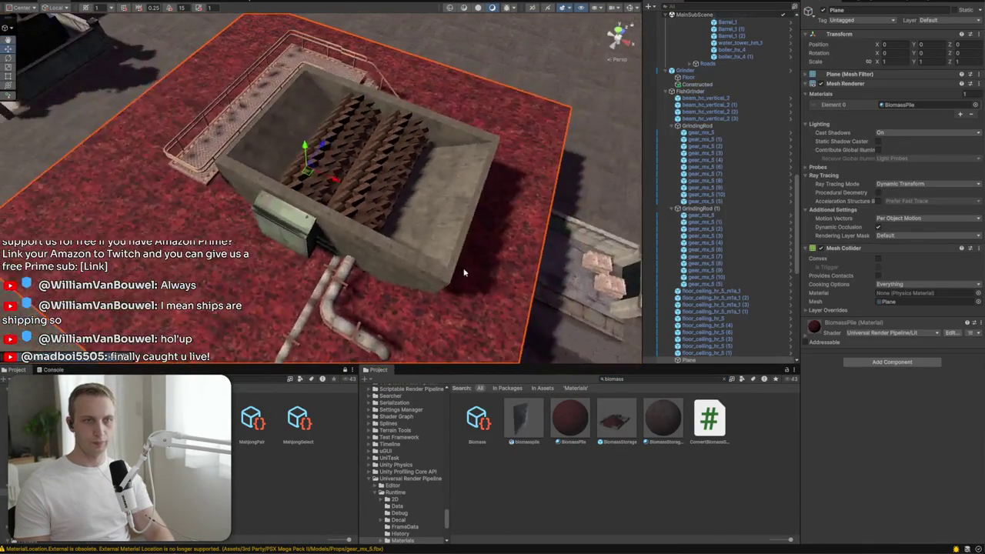
pyautogui.scroll(5, 464, 273)
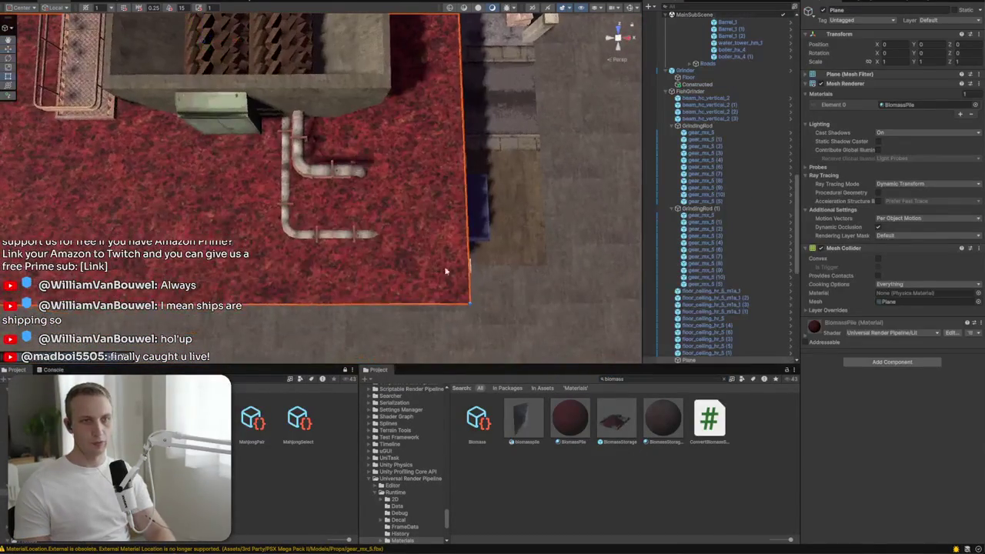
pyautogui.moveTo(469, 305)
pyautogui.mouseDown()
pyautogui.moveTo(356, 101)
pyautogui.moveTo(297, 34)
pyautogui.mouseUp()
pyautogui.scroll(-5, 296, 34)
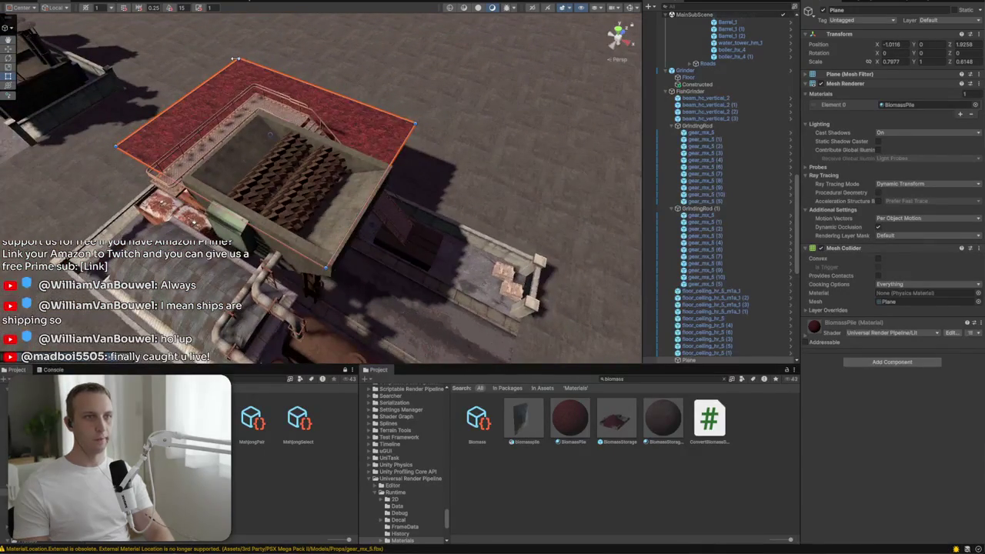
pyautogui.moveTo(238, 59); pyautogui.dragTo(261, 132)
# Step: Position the plane slightly lower inside the hopper and drop the biomasspile prefab into the scene
pyautogui.press('w')
pyautogui.moveTo(285, 182)
pyautogui.mouseDown()
pyautogui.moveTo(283, 156)
pyautogui.moveTo(275, 165)
pyautogui.moveTo(409, 167)
pyautogui.mouseUp()
pyautogui.press('f')
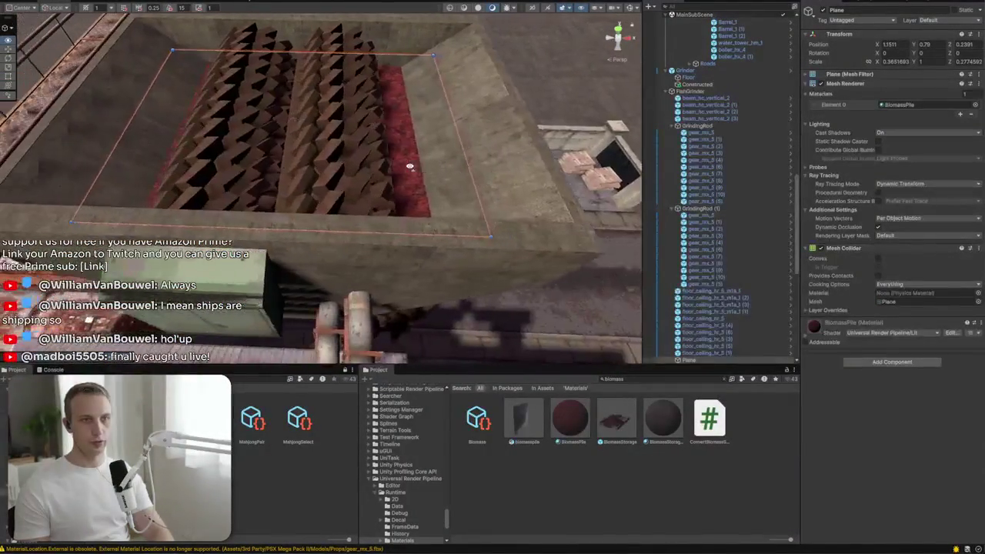
pyautogui.press('w')
pyautogui.moveTo(305, 98); pyautogui.dragTo(315, 106)
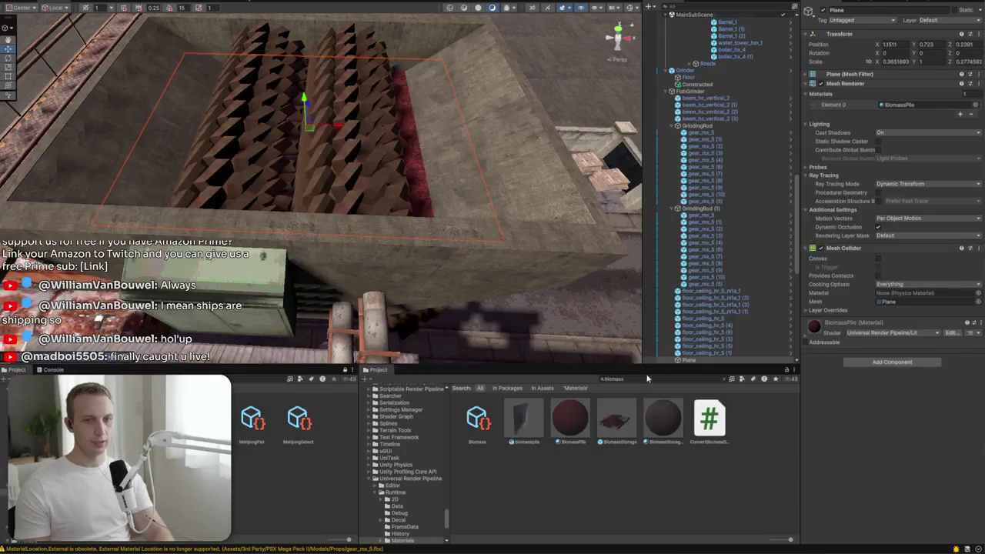
pyautogui.moveTo(531, 422)
pyautogui.mouseDown()
pyautogui.moveTo(378, 172)
pyautogui.moveTo(410, 257)
pyautogui.moveTo(449, 253)
pyautogui.moveTo(297, 264)
pyautogui.moveTo(111, 238)
pyautogui.moveTo(131, 100)
pyautogui.mouseUp()
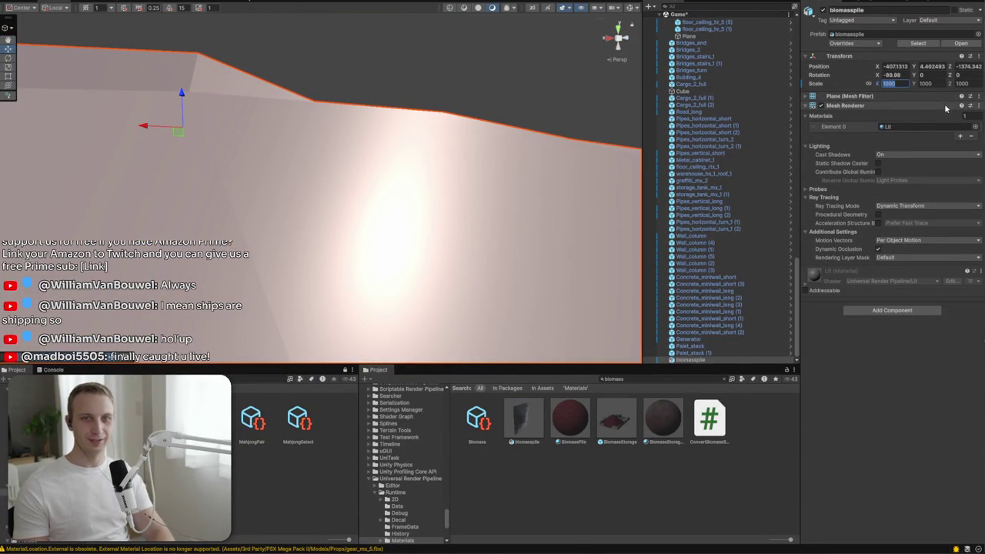
# Step: Set the biomasspile scale to 10 and move it into the grinder's hierarchy
pyautogui.write('10')
pyautogui.press('Return')
pyautogui.press('f')
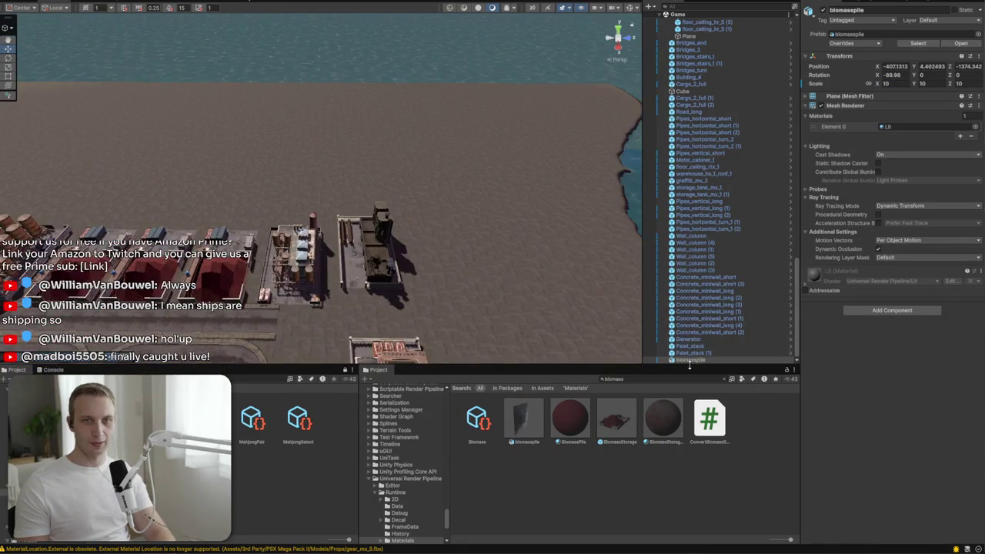
pyautogui.scroll(2, 484, 205)
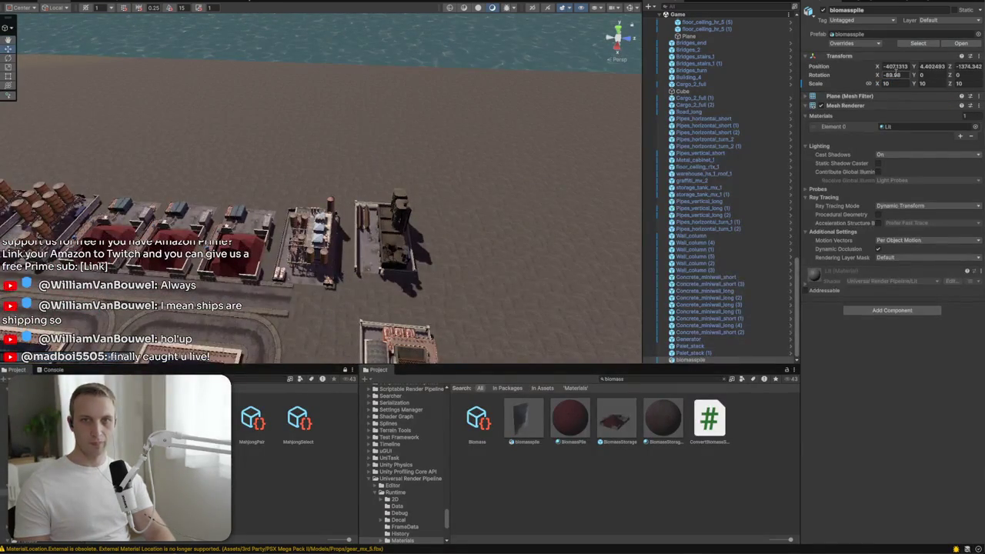
pyautogui.scroll(5, 731, 270)
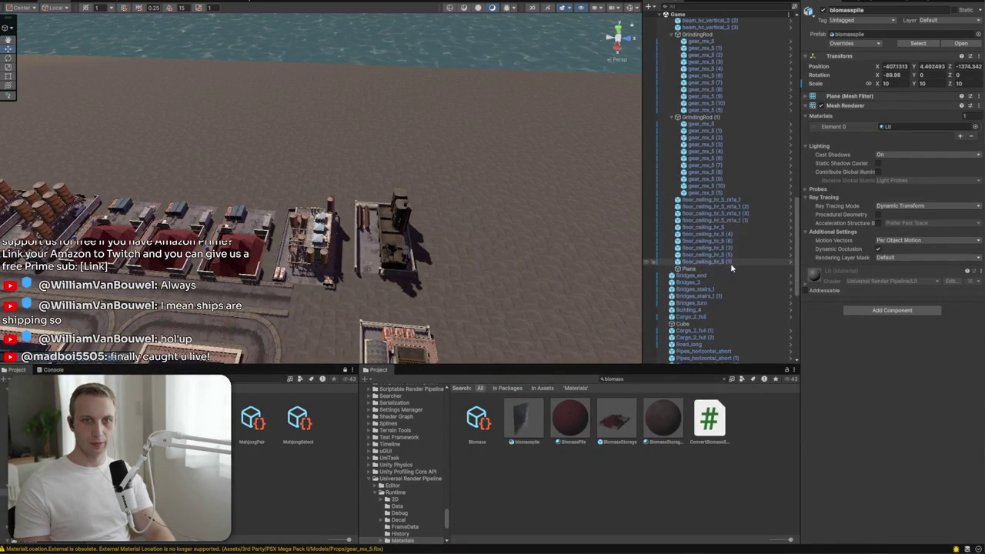
pyautogui.scroll(-5, 714, 335)
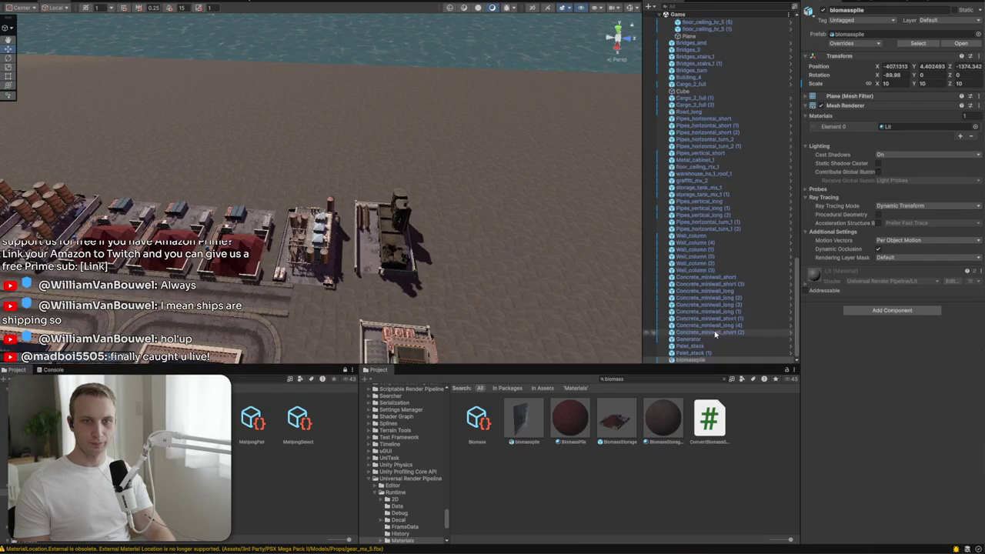
pyautogui.moveTo(707, 363); pyautogui.dragTo(692, 32)
# Step: Zero the biomasspile position, set its scale to 2, and raise it into the hopper
pyautogui.click(960, 83)
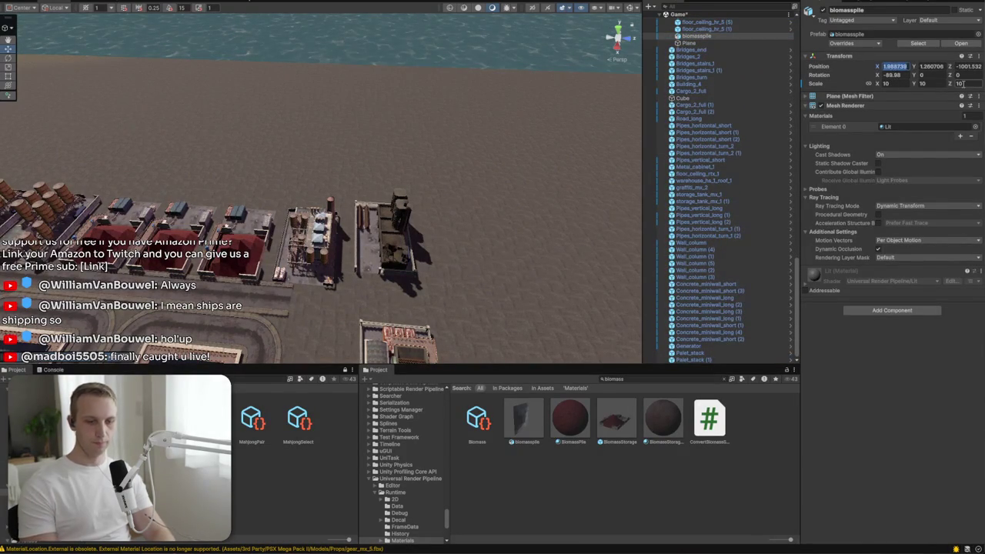
pyautogui.write('0')
pyautogui.press('Tab')
pyautogui.write('0')
pyautogui.press('Tab')
pyautogui.write('0')
pyautogui.moveTo(513, 132); pyautogui.dragTo(385, 169)
pyautogui.click(885, 83)
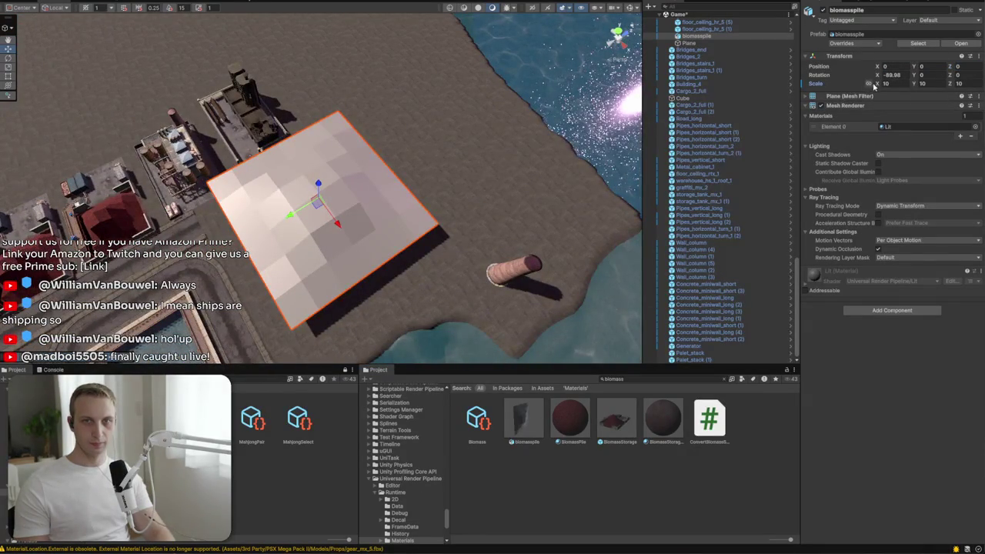
pyautogui.write('2')
pyautogui.scroll(10, 301, 171)
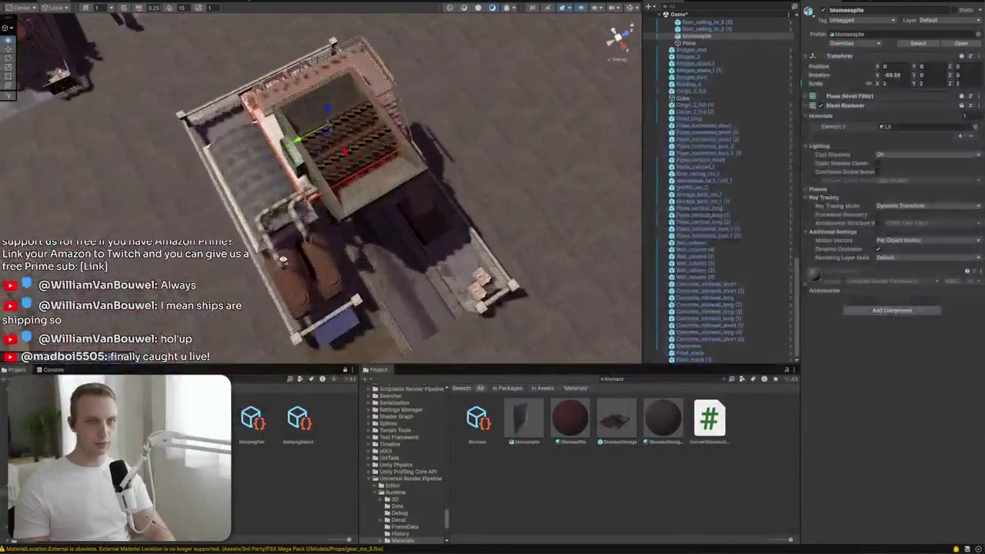
pyautogui.moveTo(281, 148); pyautogui.dragTo(282, 119)
# Step: Apply the BiomassPile material, then shrink the pile and lower it among the rods
pyautogui.moveTo(582, 421)
pyautogui.mouseDown()
pyautogui.moveTo(262, 148)
pyautogui.moveTo(330, 187)
pyautogui.moveTo(330, 170)
pyautogui.mouseUp()
pyautogui.moveTo(457, 231)
pyautogui.mouseDown()
pyautogui.moveTo(443, 337)
pyautogui.moveTo(438, 299)
pyautogui.mouseUp()
pyautogui.moveTo(164, 55)
pyautogui.mouseDown()
pyautogui.moveTo(278, 149)
pyautogui.moveTo(285, 183)
pyautogui.mouseUp()
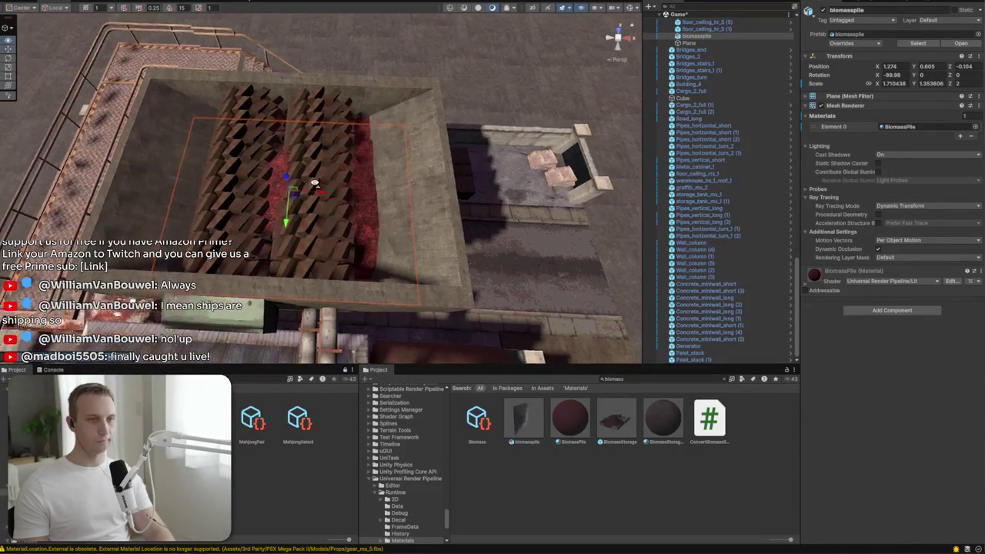
pyautogui.moveTo(410, 268)
pyautogui.mouseDown()
pyautogui.moveTo(318, 148)
pyautogui.moveTo(369, 80)
pyautogui.moveTo(331, 96)
pyautogui.moveTo(324, 124)
pyautogui.mouseUp()
pyautogui.moveTo(262, 119)
pyautogui.mouseDown()
pyautogui.moveTo(261, 141)
pyautogui.moveTo(341, 149)
pyautogui.moveTo(457, 215)
pyautogui.moveTo(422, 178)
pyautogui.moveTo(319, 121)
pyautogui.moveTo(451, 99)
pyautogui.moveTo(292, 232)
pyautogui.moveTo(324, 219)
pyautogui.mouseUp()
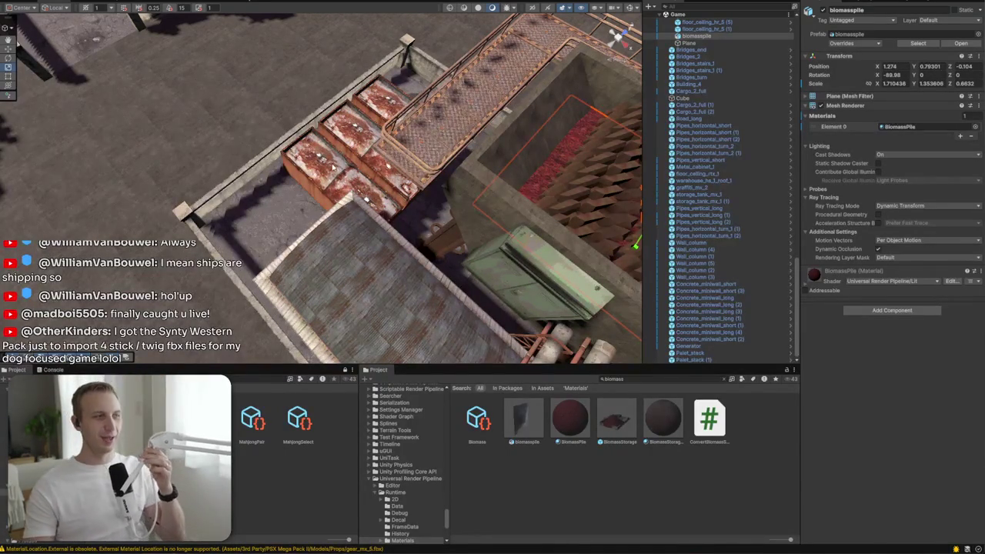
# Step: Lower the biomass pile a little further in the hopper and start Play mode with Ctrl+P
pyautogui.press('f')
pyautogui.click(585, 127)
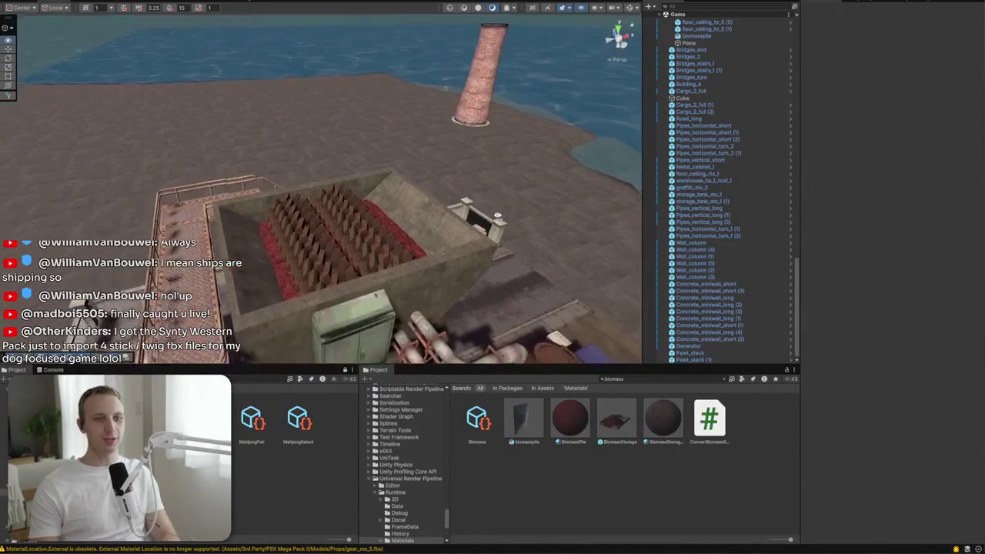
pyautogui.moveTo(453, 236)
pyautogui.mouseDown()
pyautogui.moveTo(409, 233)
pyautogui.moveTo(521, 264)
pyautogui.moveTo(473, 269)
pyautogui.mouseUp()
pyautogui.click(474, 270)
pyautogui.moveTo(315, 182)
pyautogui.mouseDown()
pyautogui.moveTo(307, 165)
pyautogui.moveTo(326, 194)
pyautogui.moveTo(480, 159)
pyautogui.mouseUp()
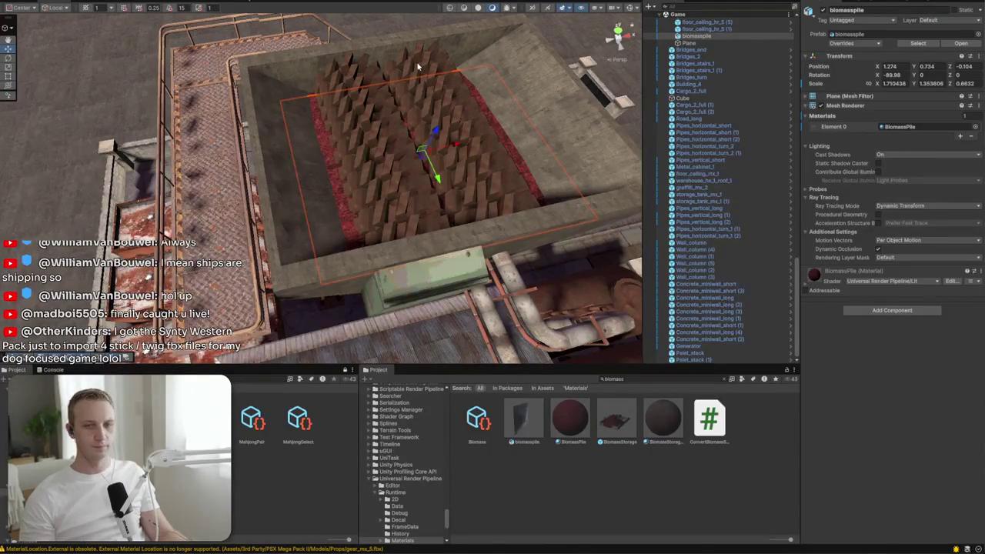
pyautogui.hotkey('ctrl', 'p')
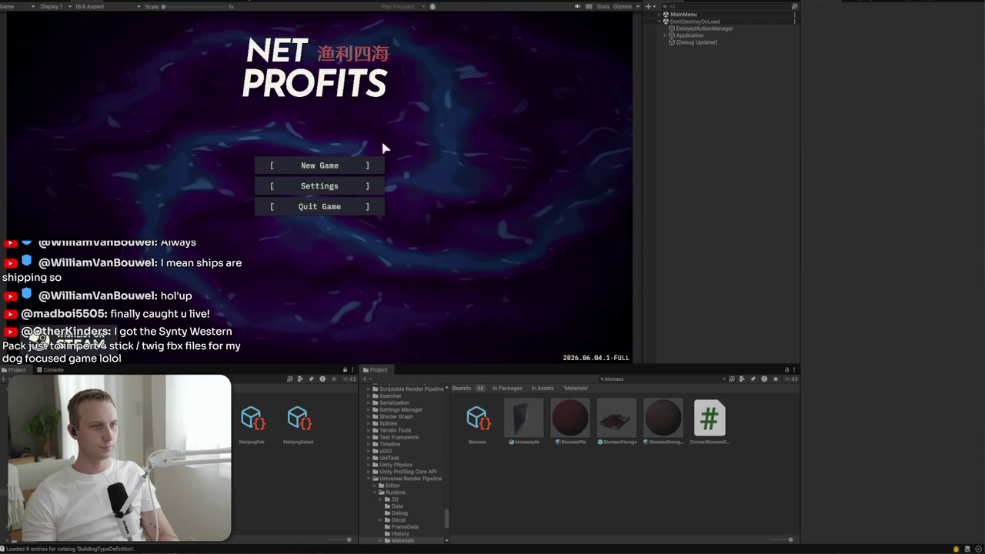
# Step: Start a New Game from the Net Profits main menu and confirm it
pyautogui.click(342, 162)
pyautogui.click(338, 213)
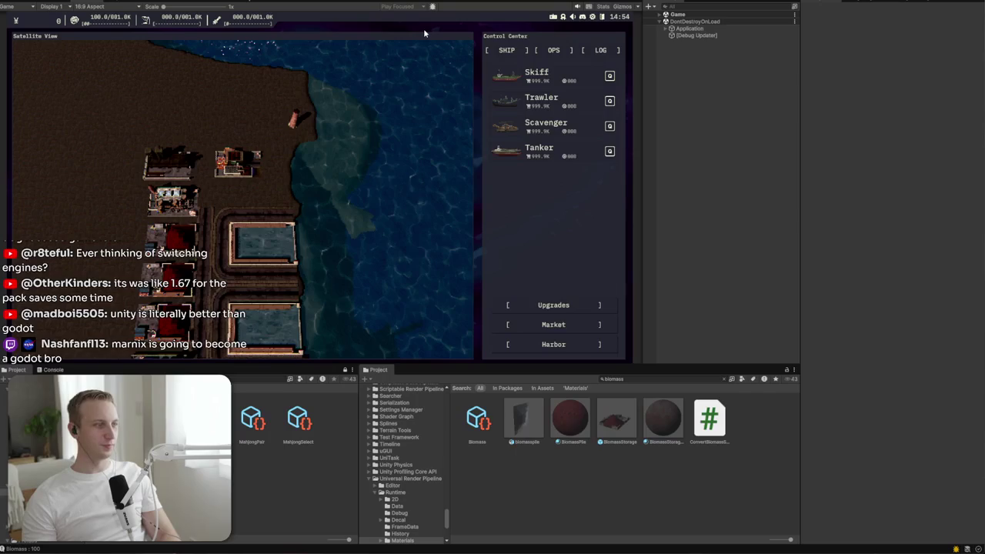
# Step: Exit Play mode and move FishGrinder through Palet_stack (1) under Constructed
pyautogui.hotkey('ctrl', 'p')
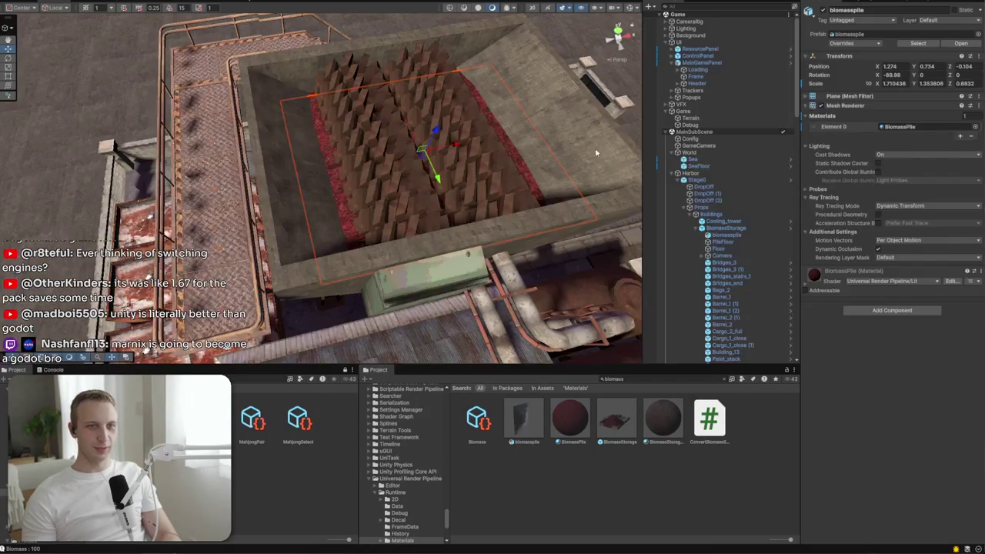
pyautogui.click(690, 215)
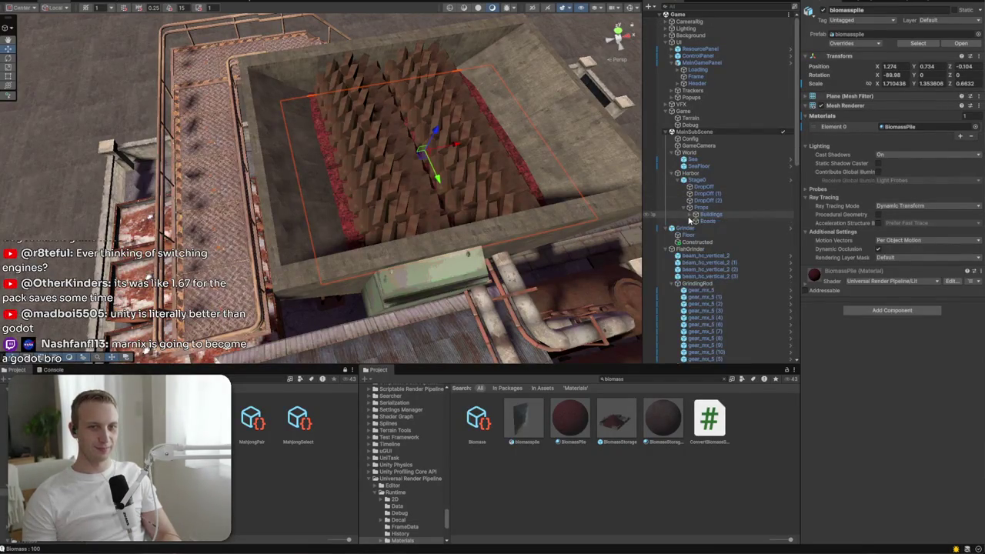
pyautogui.click(685, 249)
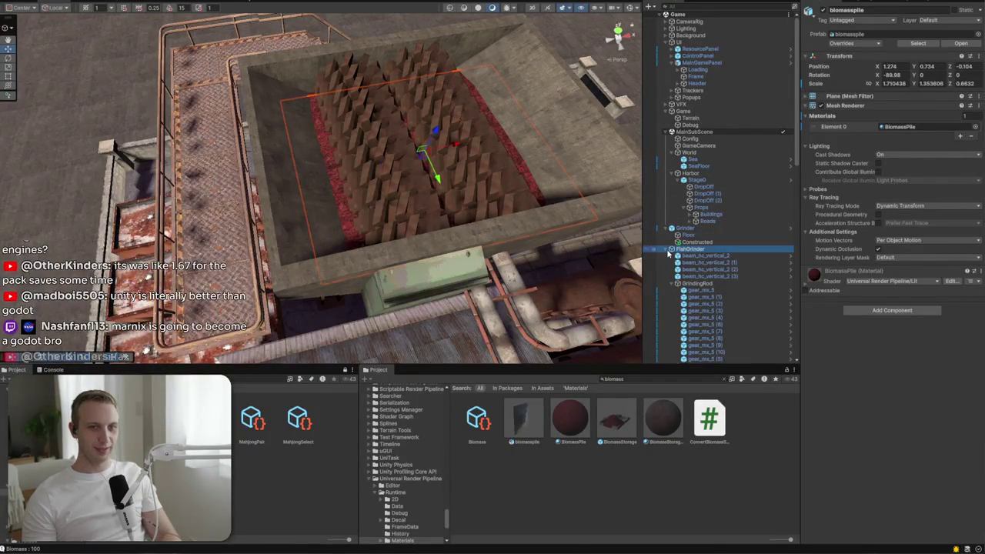
pyautogui.click(666, 249)
pyautogui.scroll(-5, 685, 260)
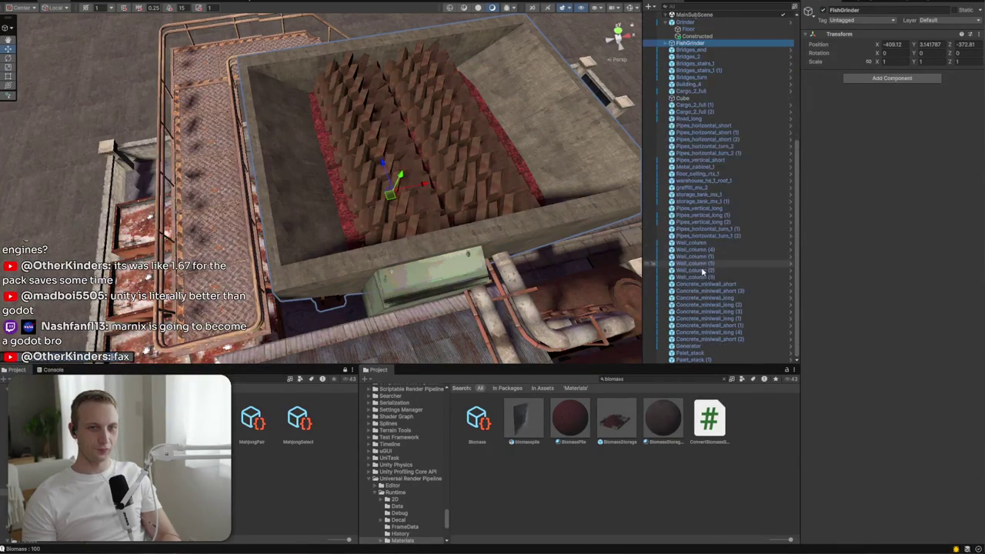
pyautogui.keyDown('shift'); pyautogui.click(697, 359); pyautogui.keyUp('shift')
pyautogui.press('f')
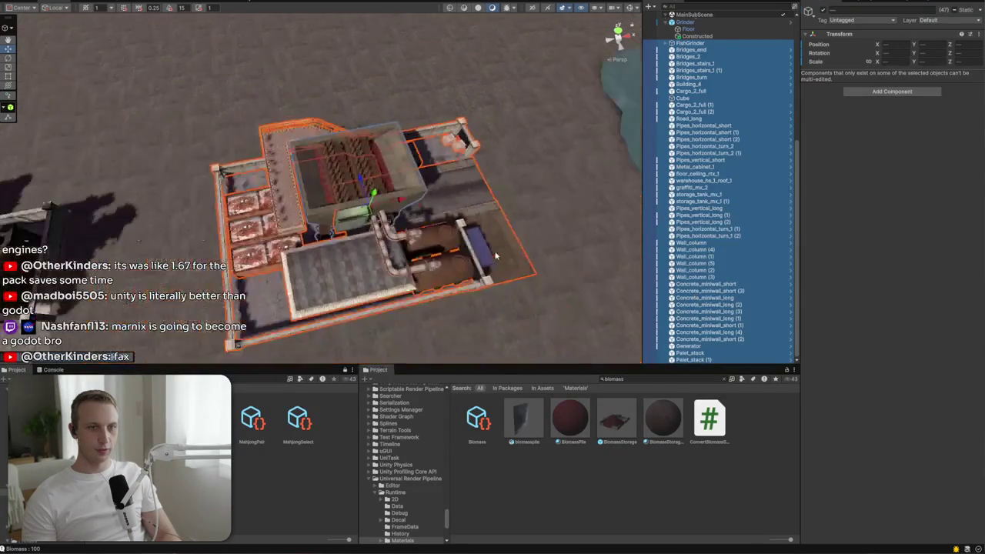
pyautogui.scroll(5, 683, 231)
pyautogui.moveTo(683, 198); pyautogui.dragTo(695, 191)
# Step: Apply all overrides to the Grinder prefab
pyautogui.click(692, 178)
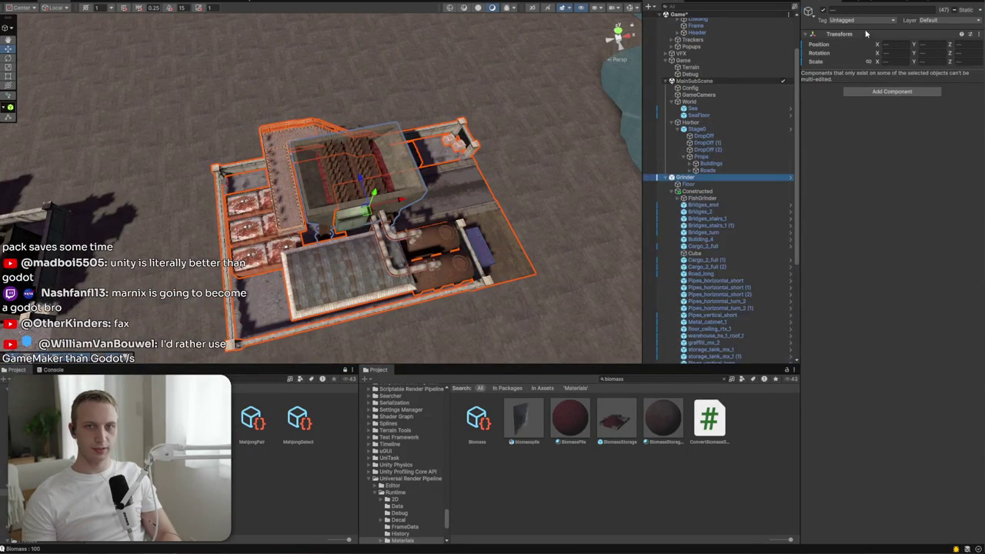
pyautogui.click(854, 44)
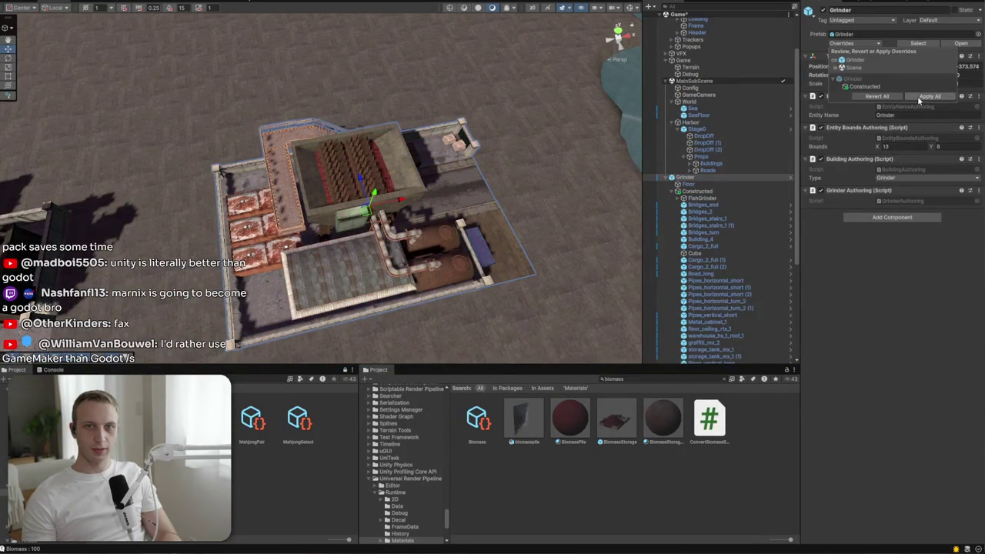
pyautogui.click(922, 98)
pyautogui.moveTo(511, 197)
pyautogui.mouseDown()
pyautogui.moveTo(418, 214)
pyautogui.moveTo(236, 201)
pyautogui.moveTo(459, 296)
pyautogui.moveTo(100, 140)
pyautogui.mouseUp()
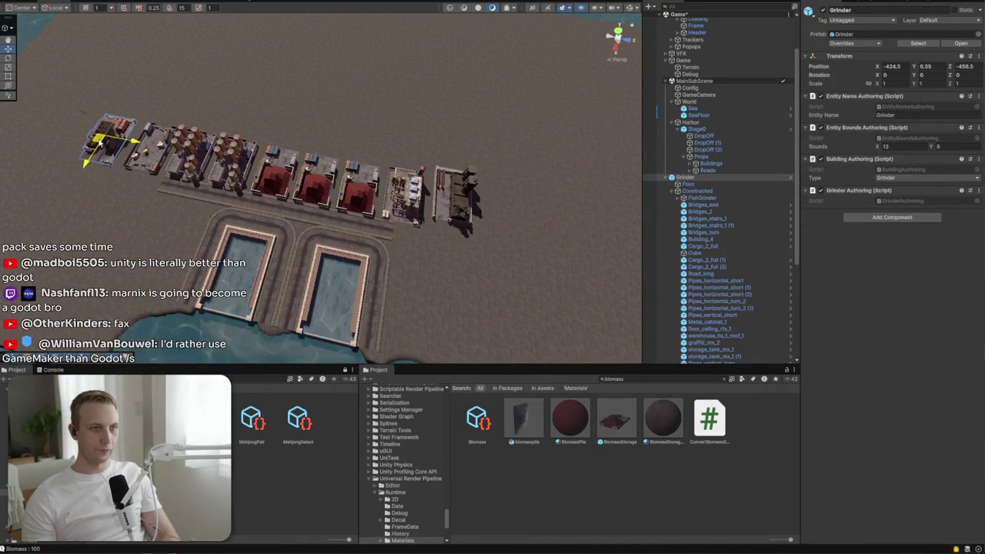
# Step: Fly the Scene view low over the harbour and shoreline, then switch to the Game view
pyautogui.scroll(5, 182, 164)
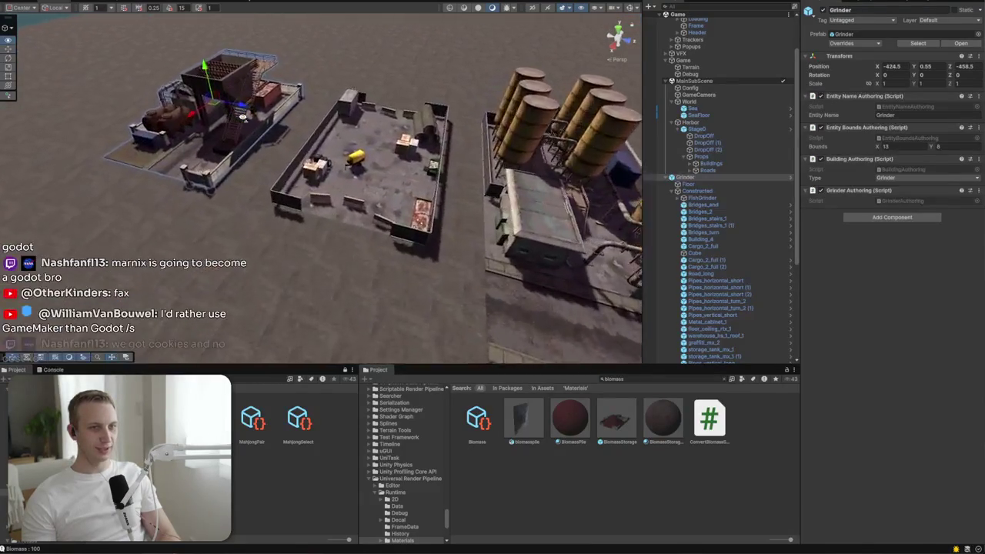
pyautogui.scroll(3, 243, 117)
pyautogui.moveTo(242, 117)
pyautogui.mouseDown()
pyautogui.moveTo(513, 14)
pyautogui.moveTo(351, 145)
pyautogui.moveTo(456, 110)
pyautogui.moveTo(299, 144)
pyautogui.moveTo(494, 86)
pyautogui.moveTo(441, 110)
pyautogui.moveTo(292, 123)
pyautogui.mouseUp()
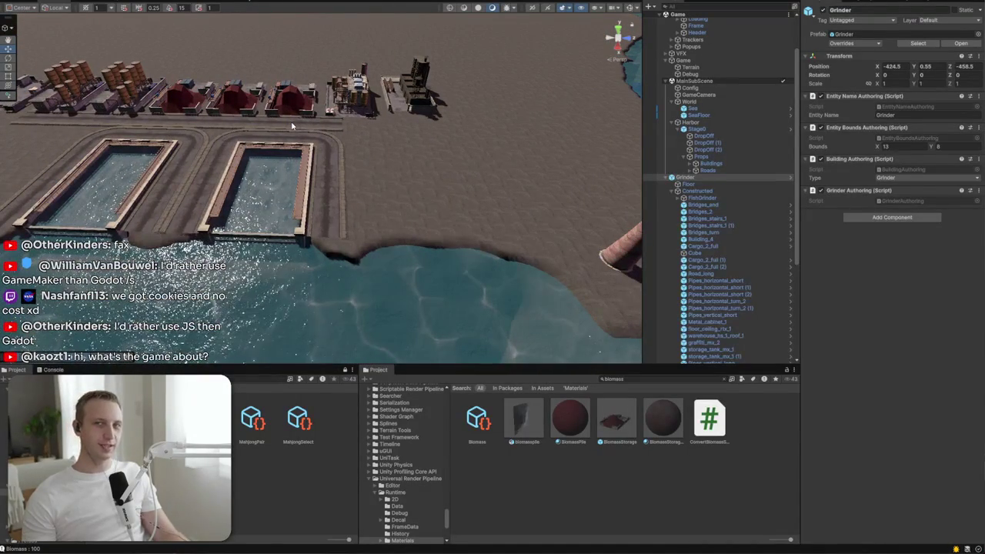
pyautogui.moveTo(301, 192)
pyautogui.mouseDown()
pyautogui.moveTo(418, 235)
pyautogui.moveTo(583, 161)
pyautogui.moveTo(539, 232)
pyautogui.moveTo(504, 263)
pyautogui.mouseUp()
pyautogui.click(94, 3)
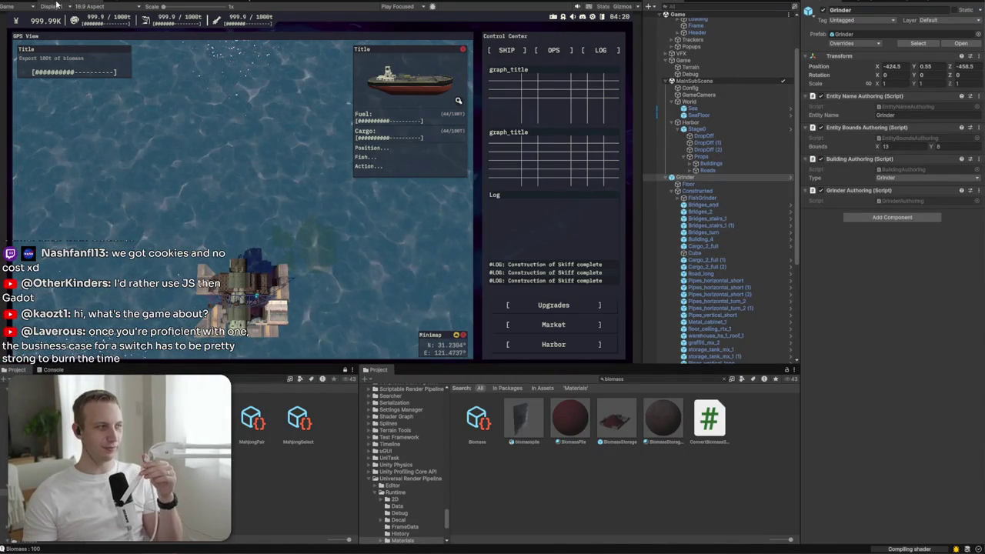
# Step: Select Stage0 under Props in the Hierarchy and apply all its prefab overrides
pyautogui.click(55, 4)
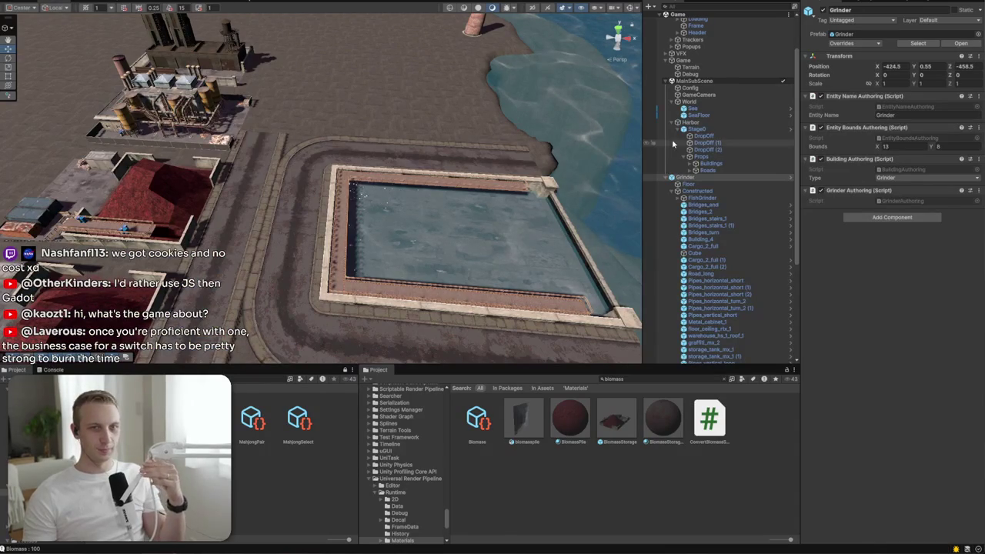
pyautogui.click(90, 3)
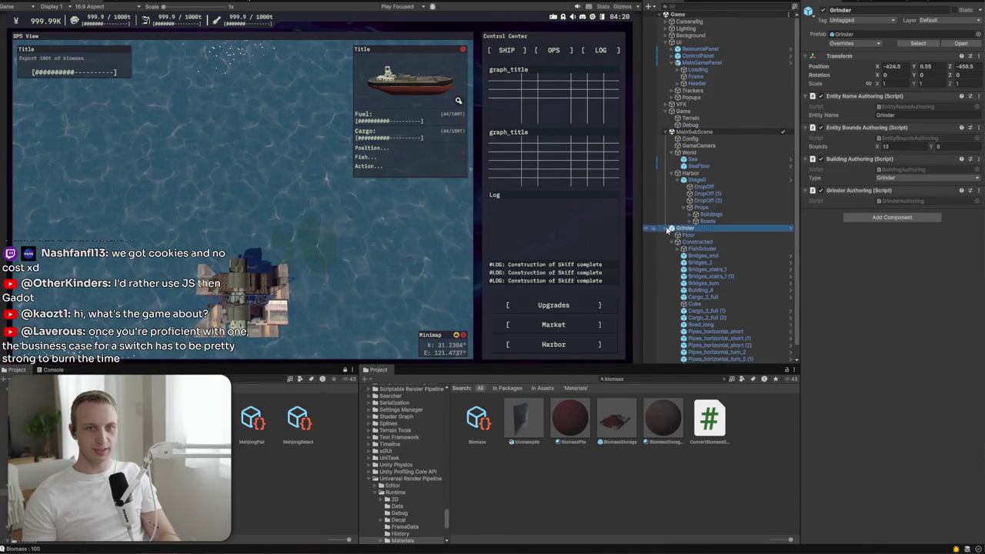
pyautogui.click(669, 228)
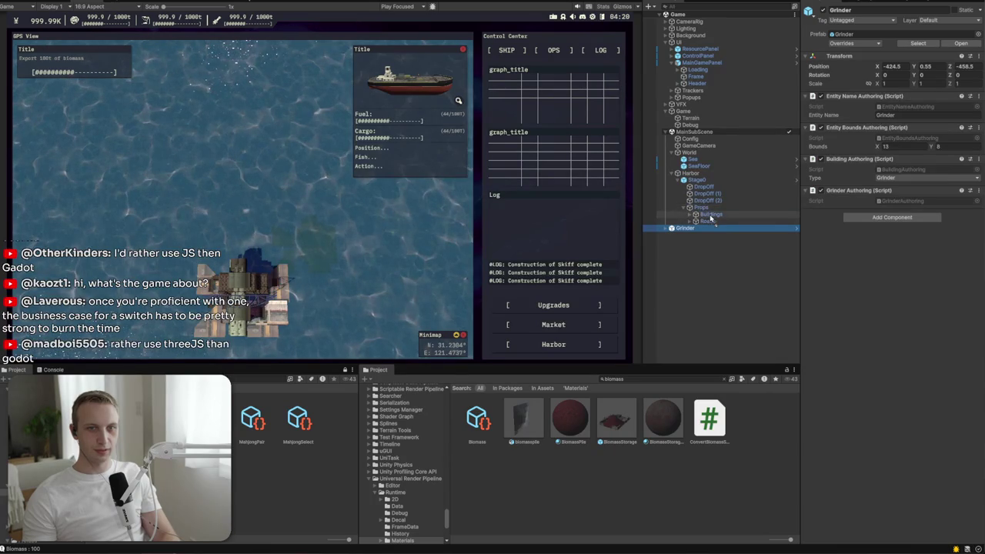
pyautogui.keyDown('alt'); pyautogui.click(684, 208); pyautogui.keyUp('alt')
pyautogui.scroll(10, 712, 264)
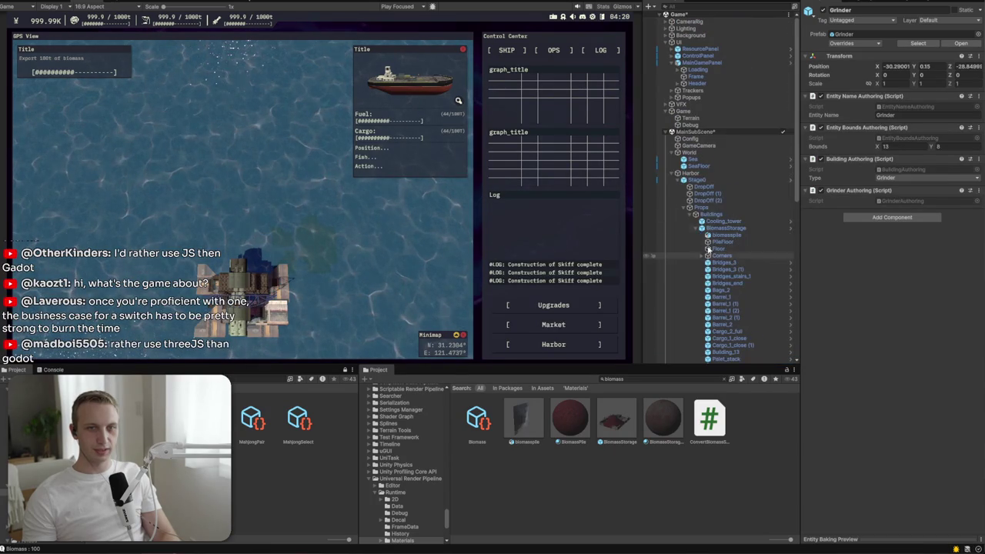
pyautogui.click(697, 179)
pyautogui.click(861, 50)
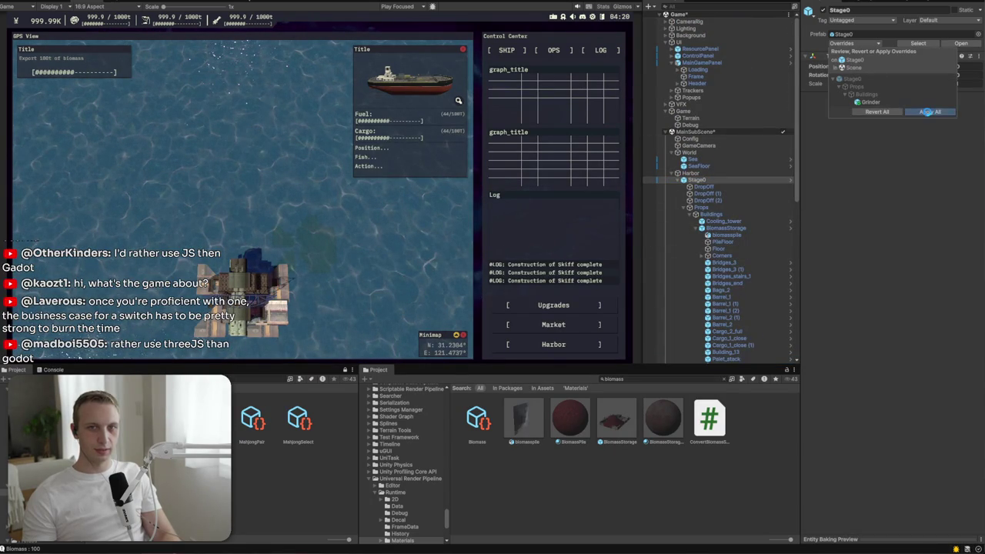
pyautogui.click(927, 113)
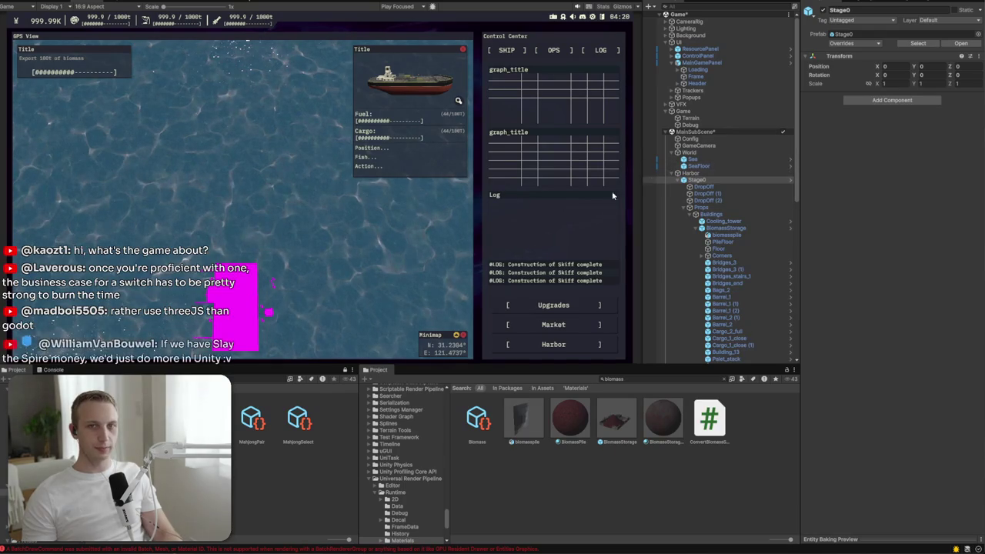
# Step: Check the harbour in the Scene view, read the Console errors, and toggle MainSubScene closed
pyautogui.hotkey('ctrl', '1')
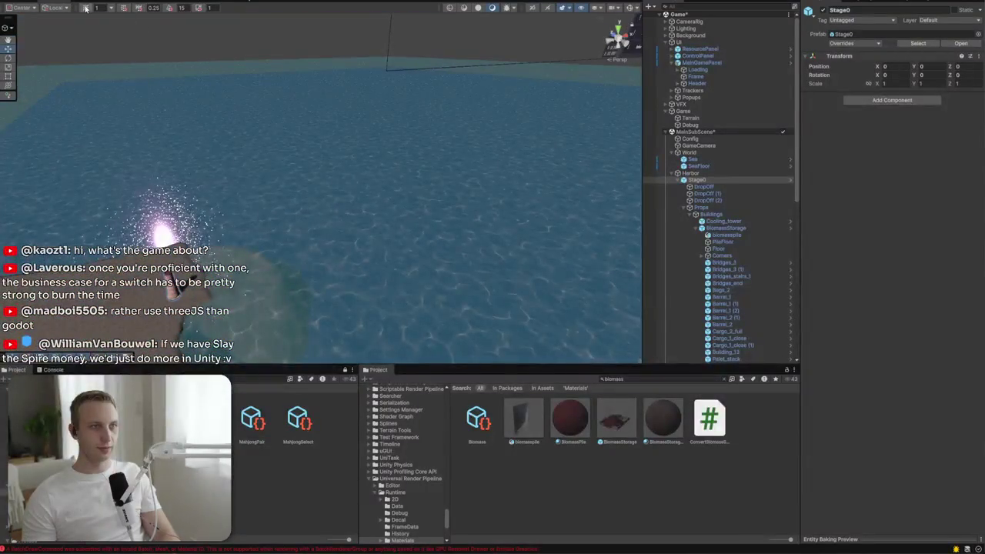
pyautogui.hotkey('ctrl', '2')
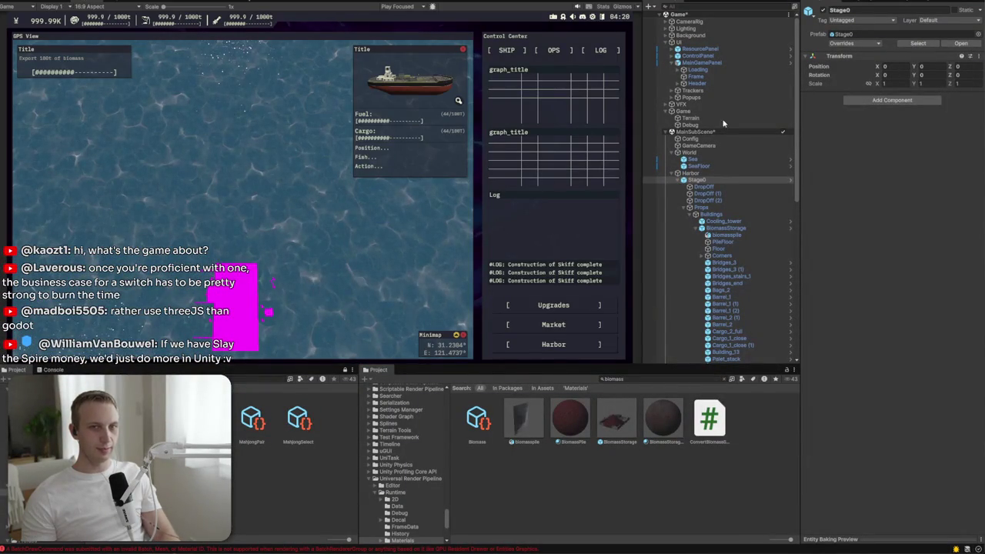
pyautogui.click(706, 193)
pyautogui.click(697, 179)
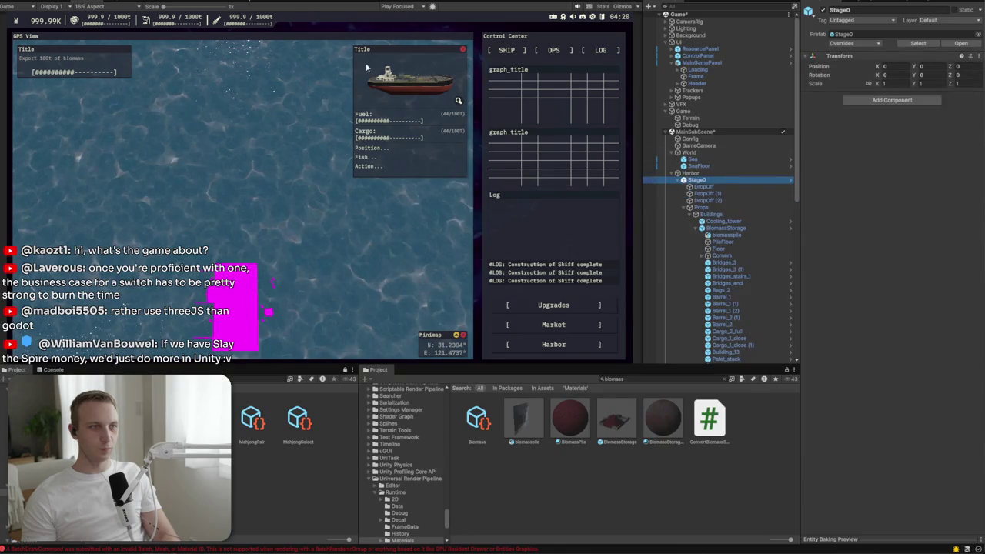
pyautogui.click(47, 373)
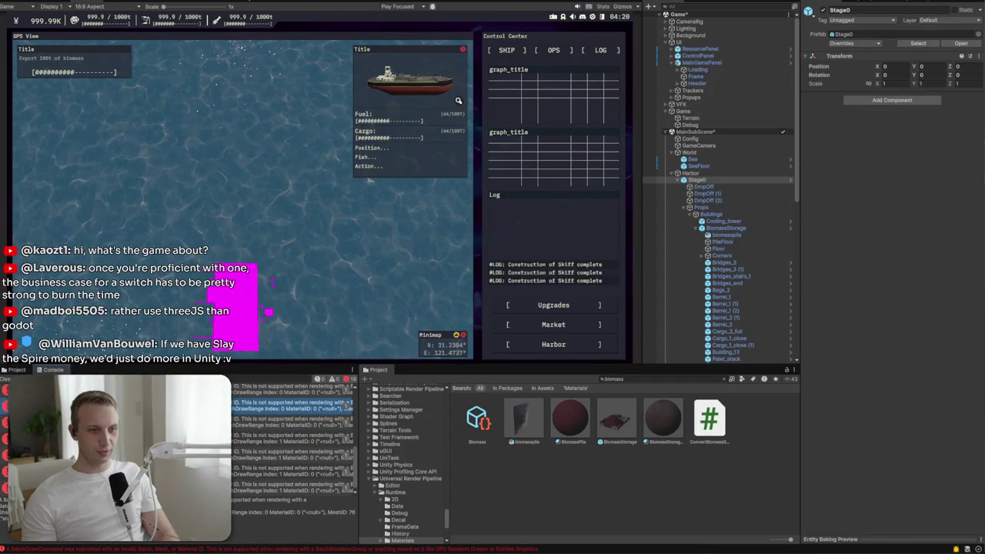
pyautogui.click(784, 134)
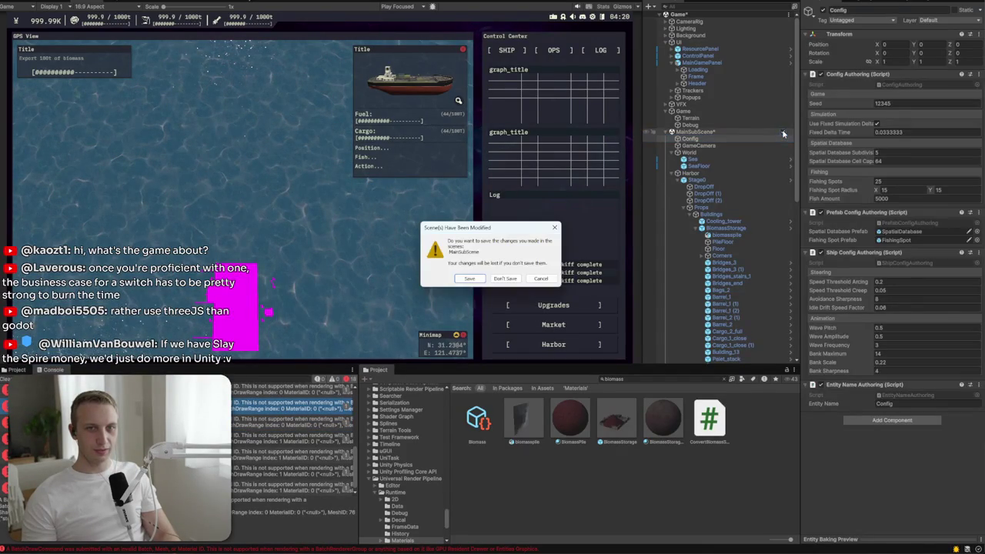
# Step: Save MainSubScene's changes while closing it, then load the subscene back
pyautogui.click(541, 279)
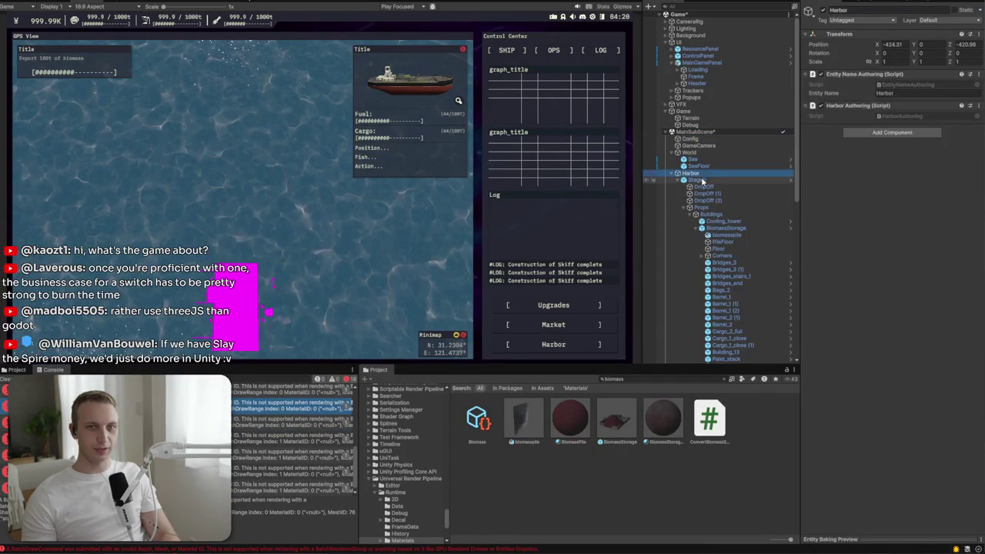
pyautogui.click(783, 133)
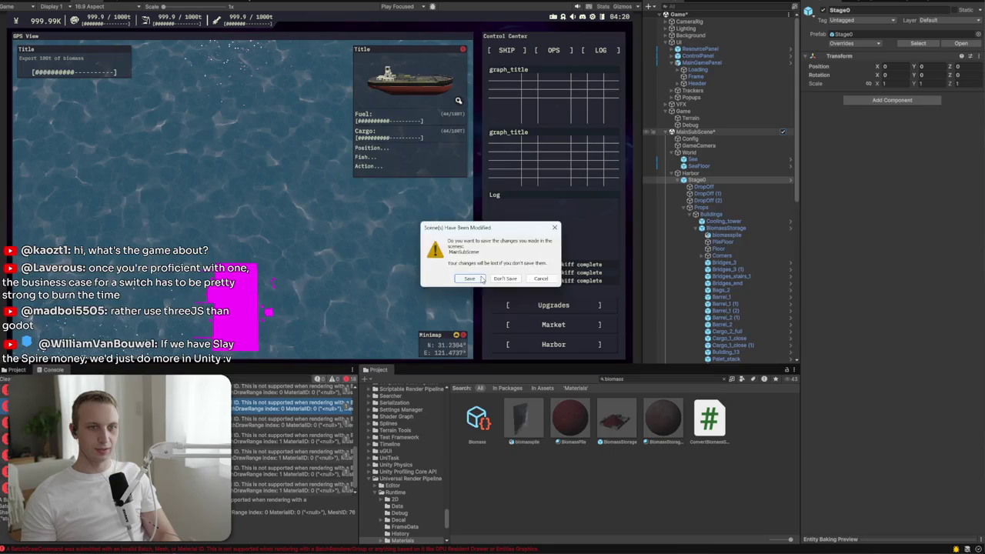
pyautogui.click(480, 279)
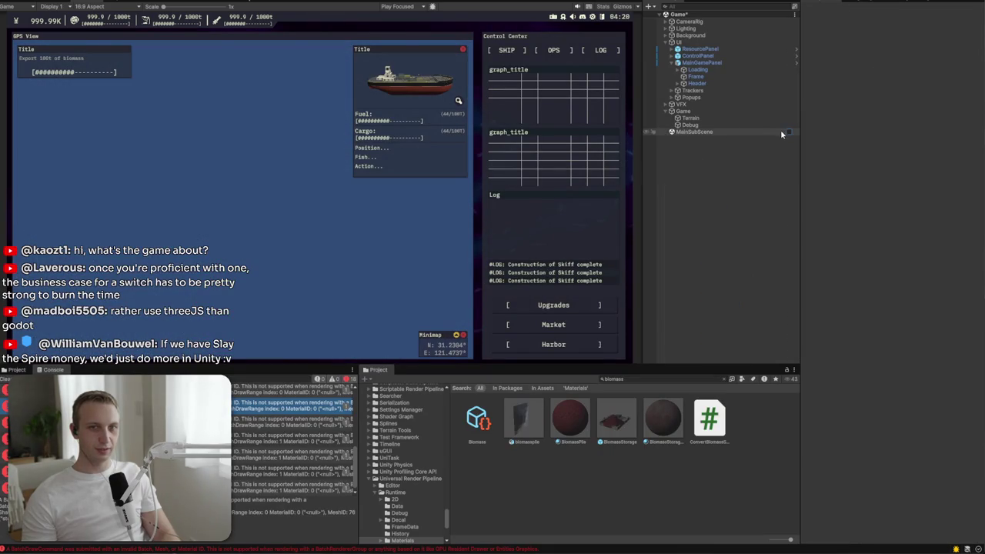
pyautogui.click(787, 132)
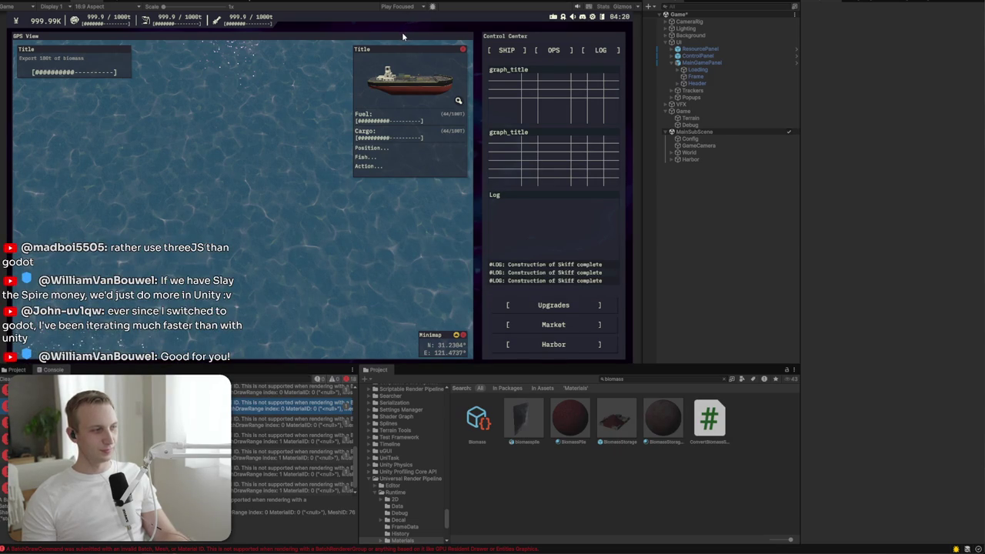
# Step: Enter Play mode and choose New Game on the Net Profits main menu
pyautogui.hotkey('ctrl', 'p')
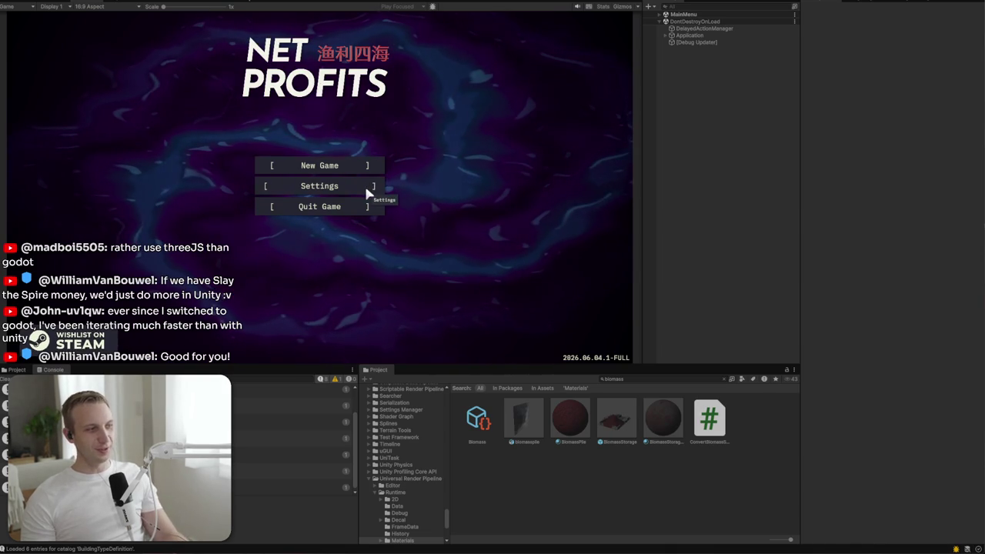
pyautogui.click(342, 164)
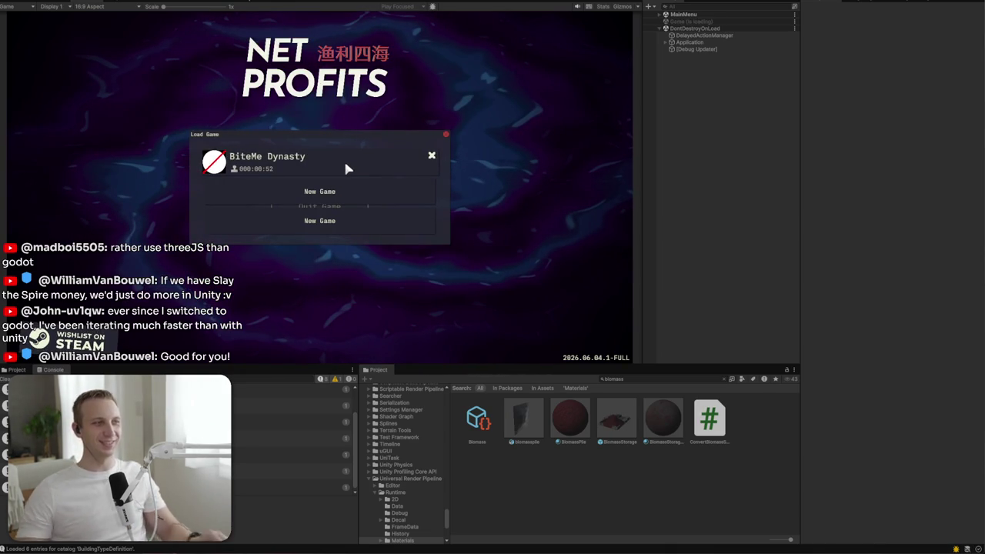
# Step: Load the existing BiteMe Dynasty save, then switch back to the Scene view
pyautogui.click(345, 167)
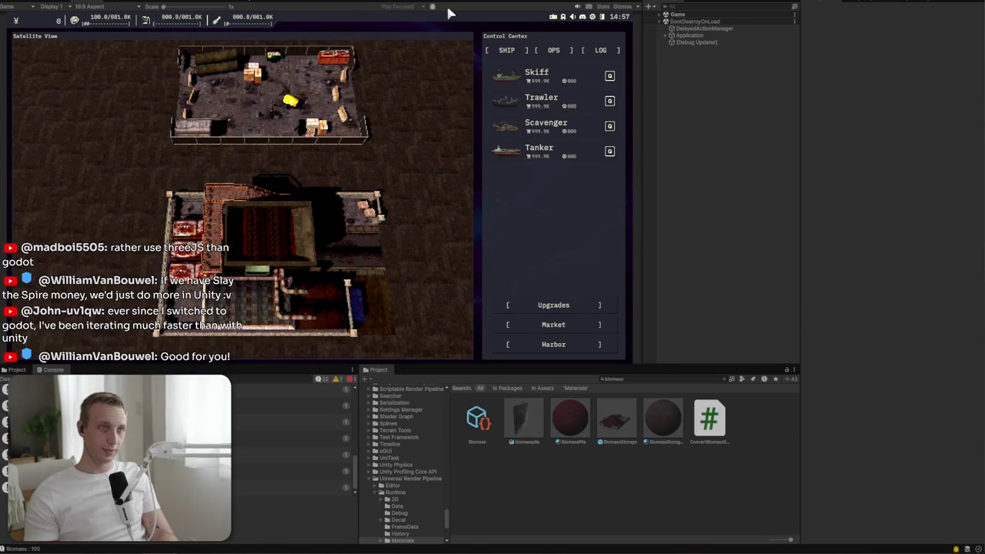
pyautogui.hotkey('ctrl', '1')
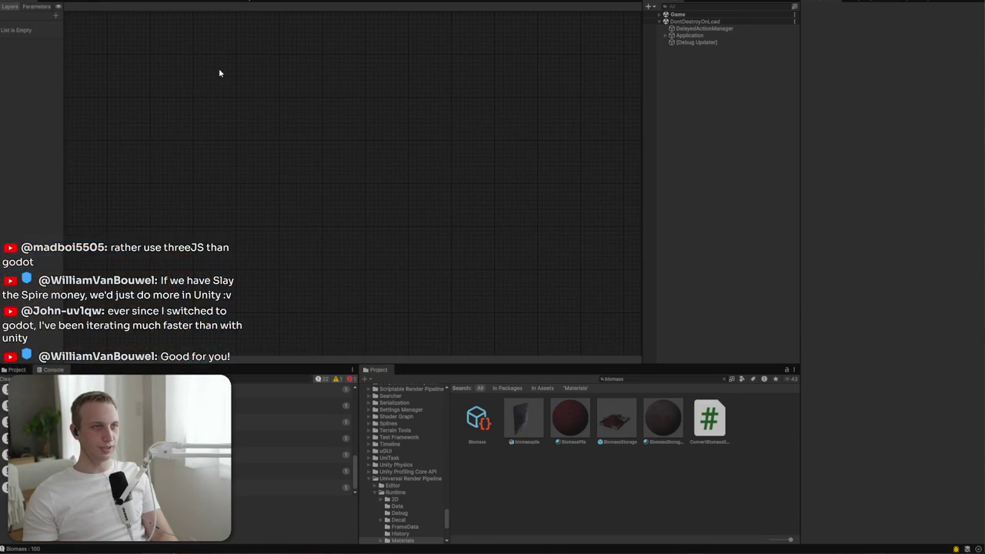
pyautogui.hotkey('ctrl', '1')
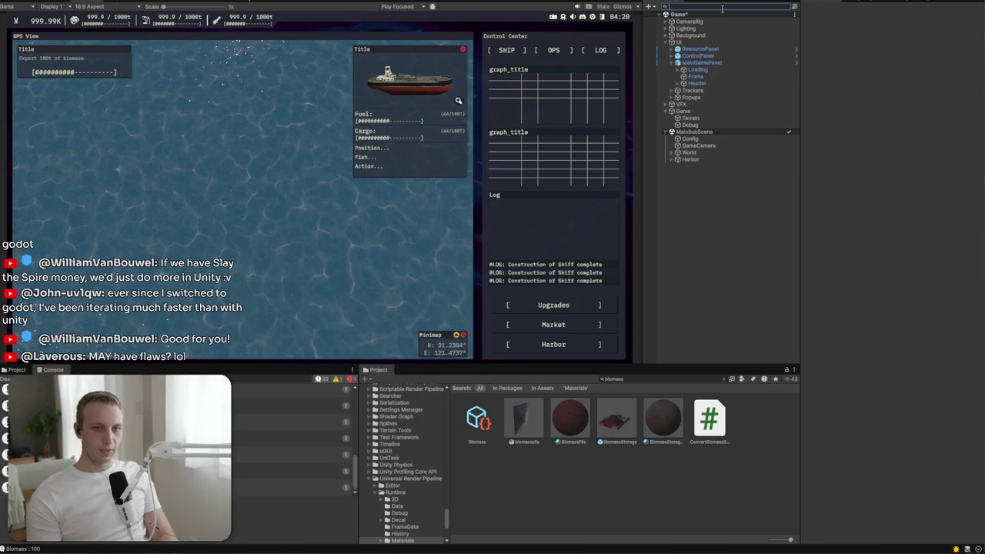
# Step: Search the Project for 'grind' and open the Grinder prefab
pyautogui.doubleClick(612, 379)
pyautogui.write('grind')
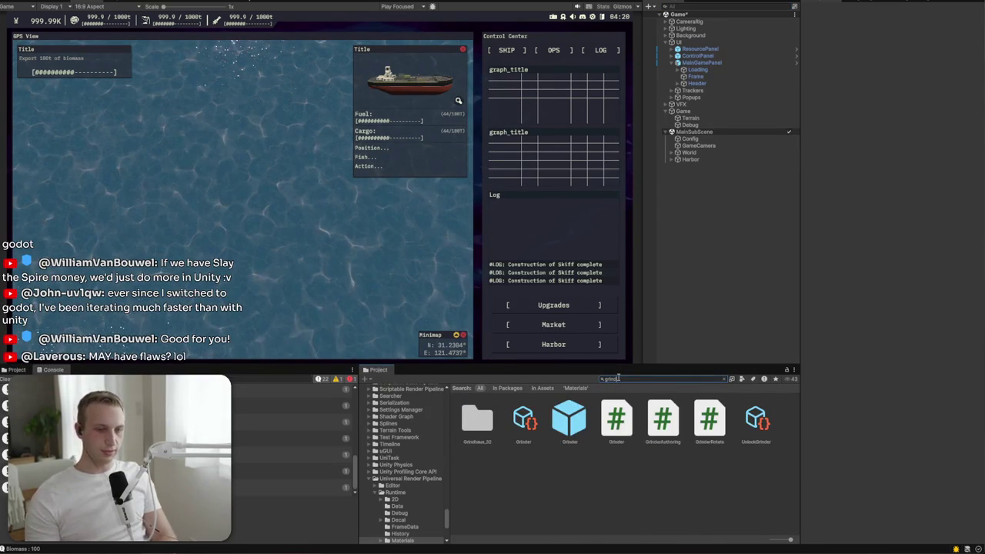
pyautogui.click(564, 428)
pyautogui.doubleClick(548, 443)
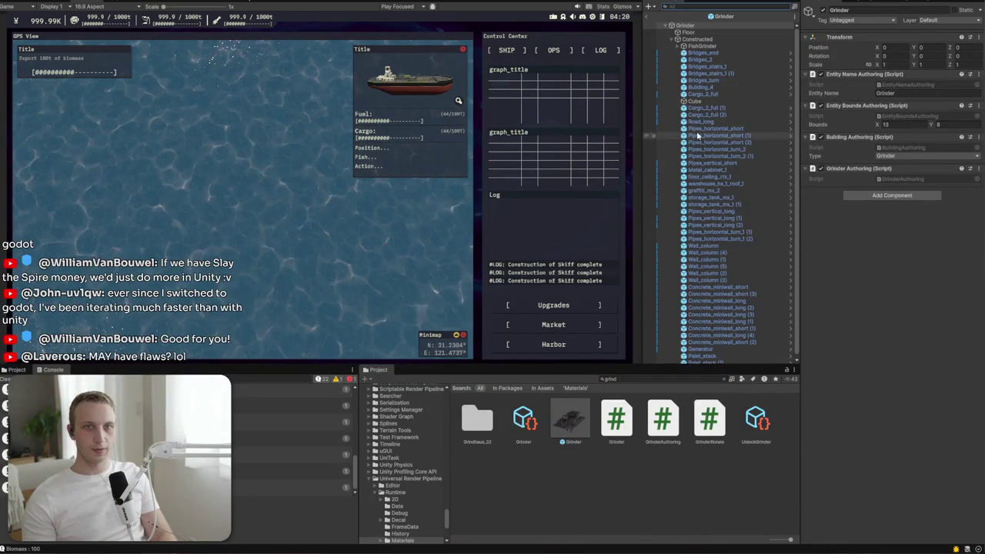
# Step: Mark the Grinder root object and all its children as Static
pyautogui.click(678, 46)
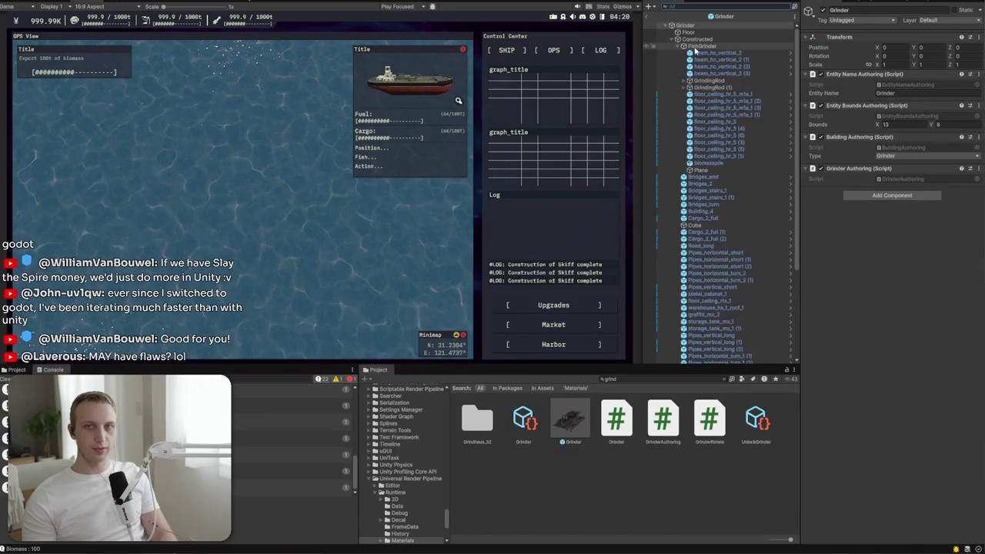
pyautogui.click(700, 46)
pyautogui.click(702, 38)
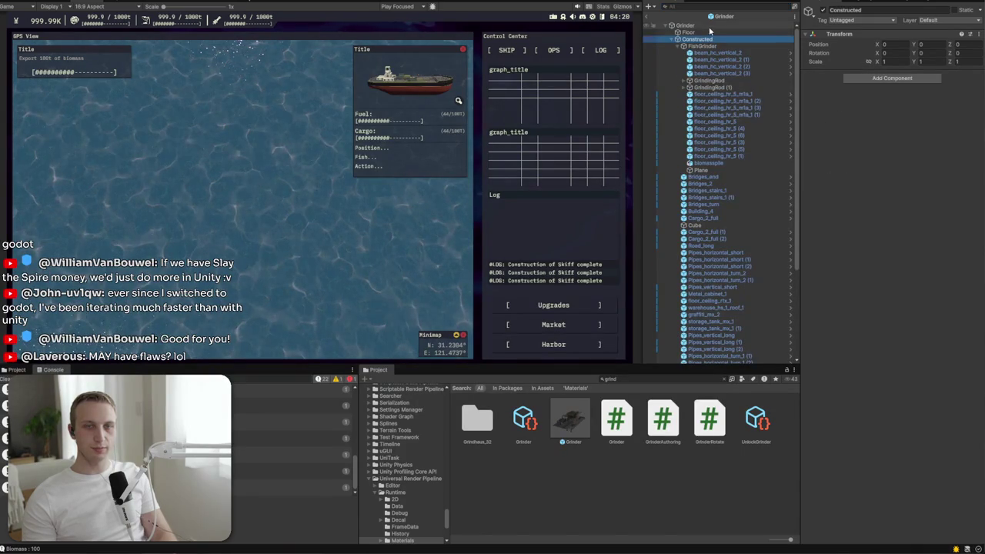
pyautogui.click(702, 25)
pyautogui.click(960, 11)
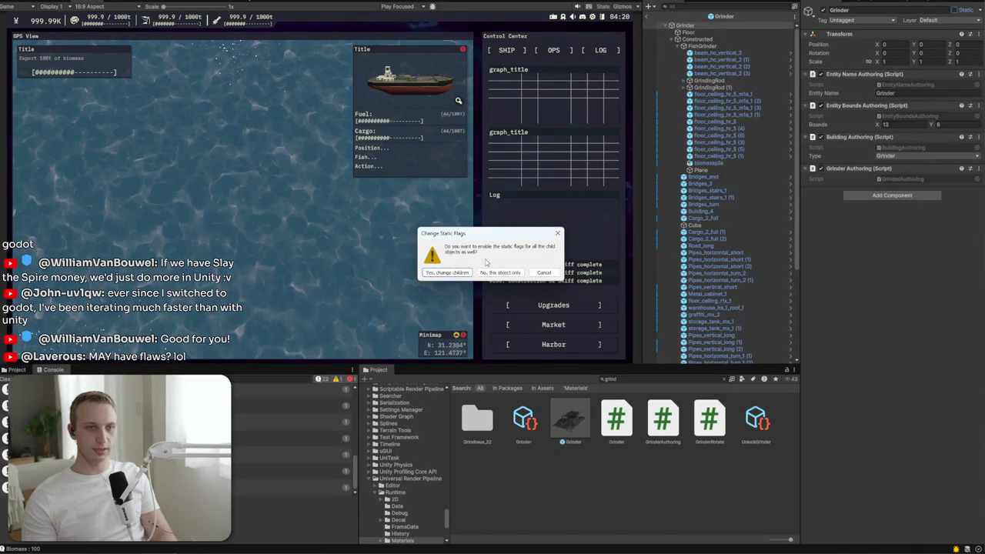
pyautogui.click(465, 273)
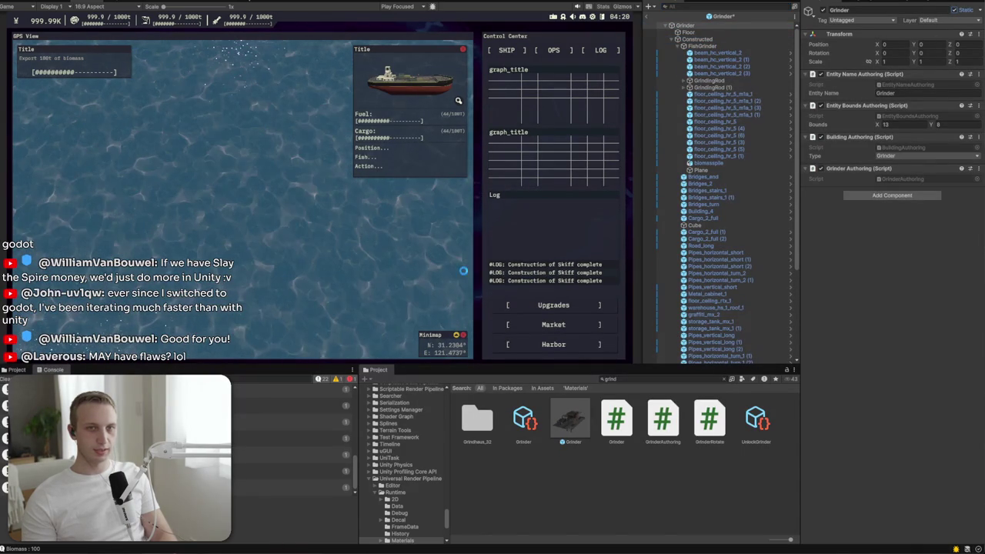
# Step: Make both GrindingRods and their children non-static, then exit prefab mode
pyautogui.click(728, 87)
pyautogui.keyDown('ctrl'); pyautogui.click(708, 80); pyautogui.keyUp('ctrl')
pyautogui.click(954, 10)
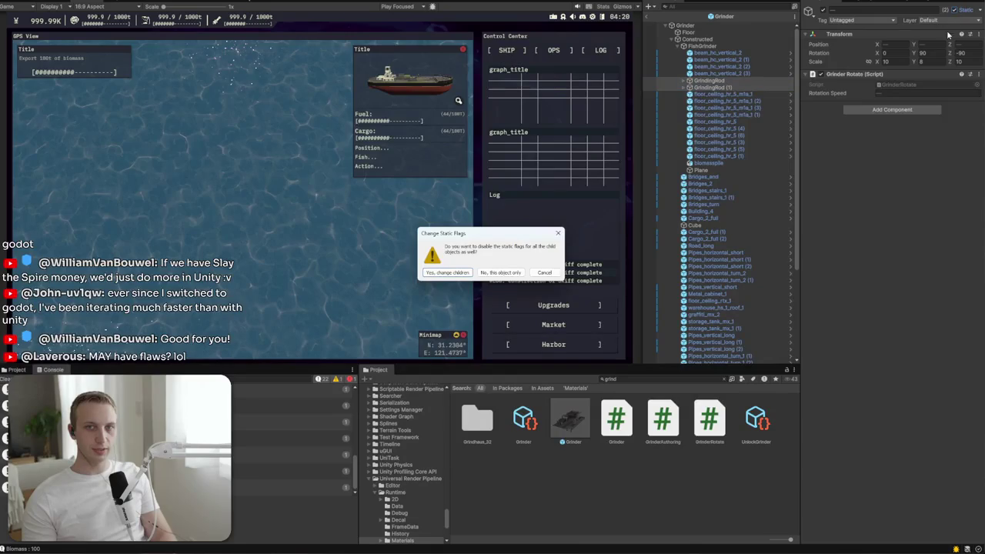
pyautogui.click(465, 273)
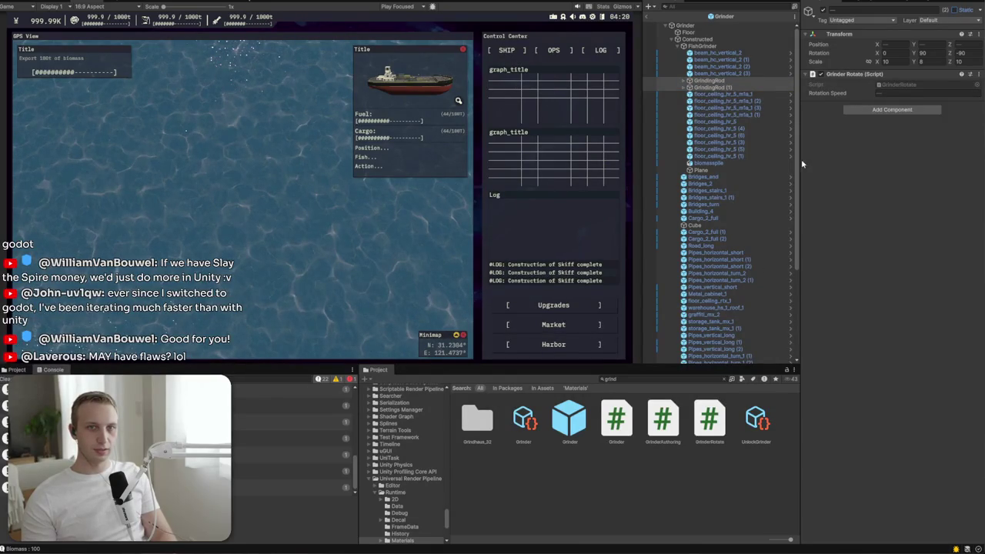
pyautogui.click(648, 17)
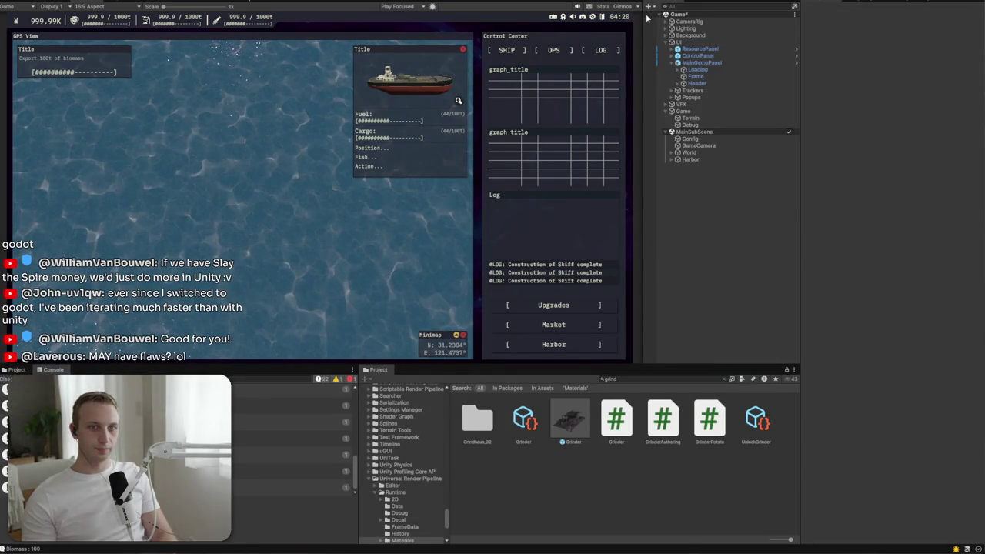
# Step: Filter the Hierarchy for 'Grinding' to locate GrindingRod (1) in the full hierarchy
pyautogui.click(717, 6)
pyautogui.write('Grinding')
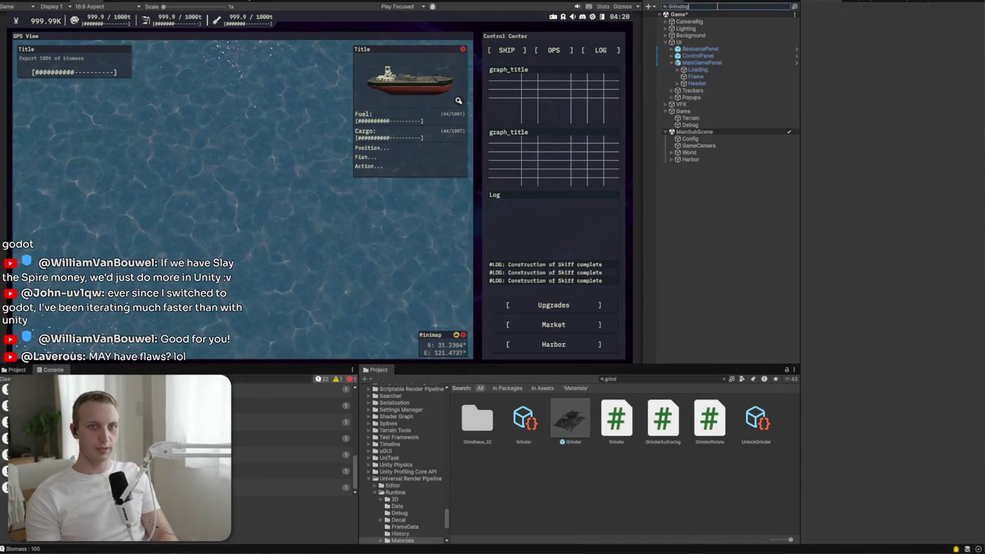
pyautogui.hotkey('ctrl', 'a')
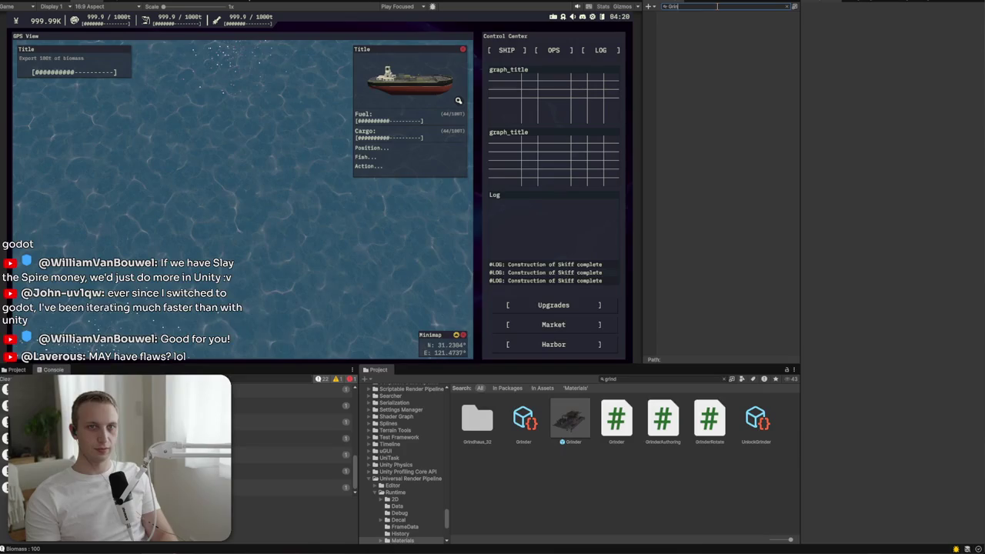
pyautogui.click(689, 27)
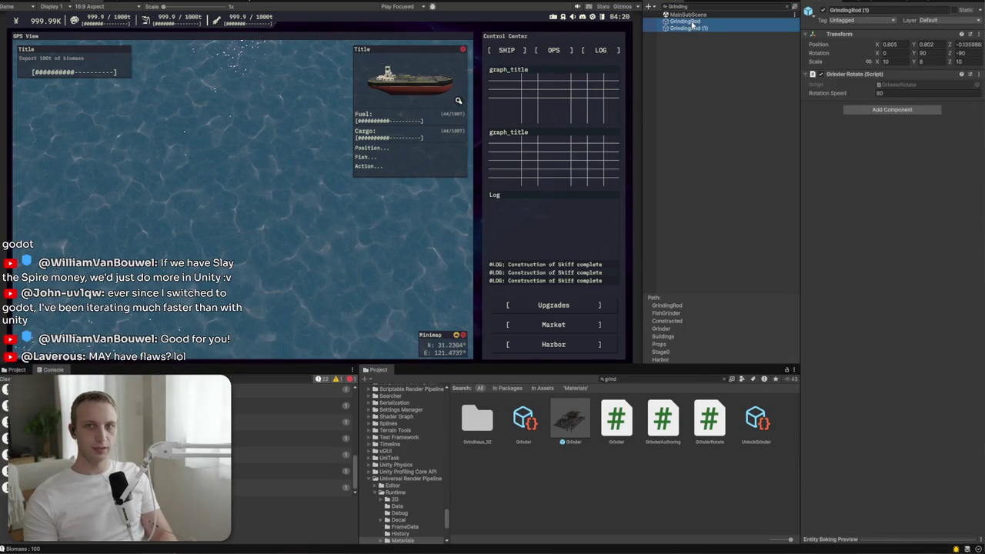
pyautogui.click(785, 6)
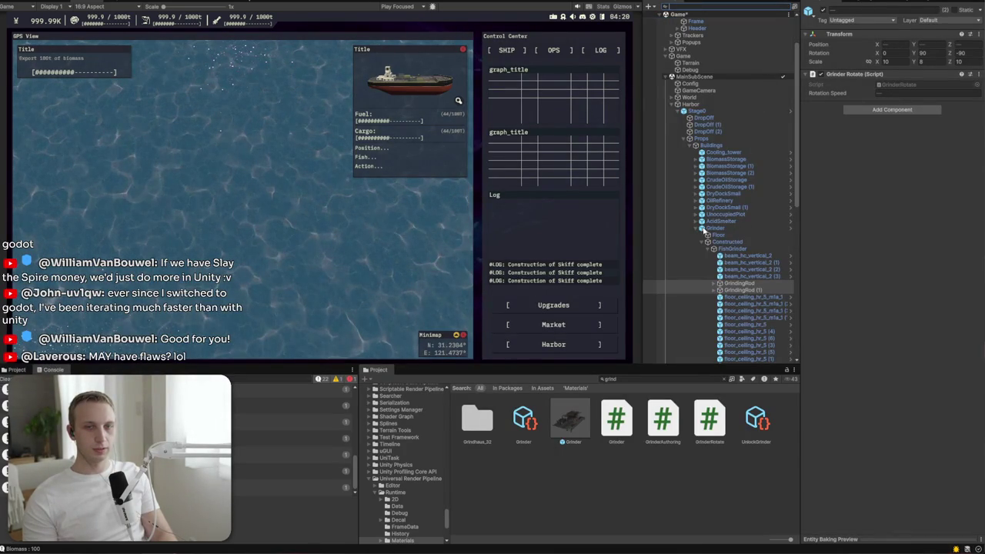
# Step: Mark the Buildings group and all its child buildings as Static
pyautogui.click(720, 221)
pyautogui.click(721, 214)
pyautogui.click(720, 221)
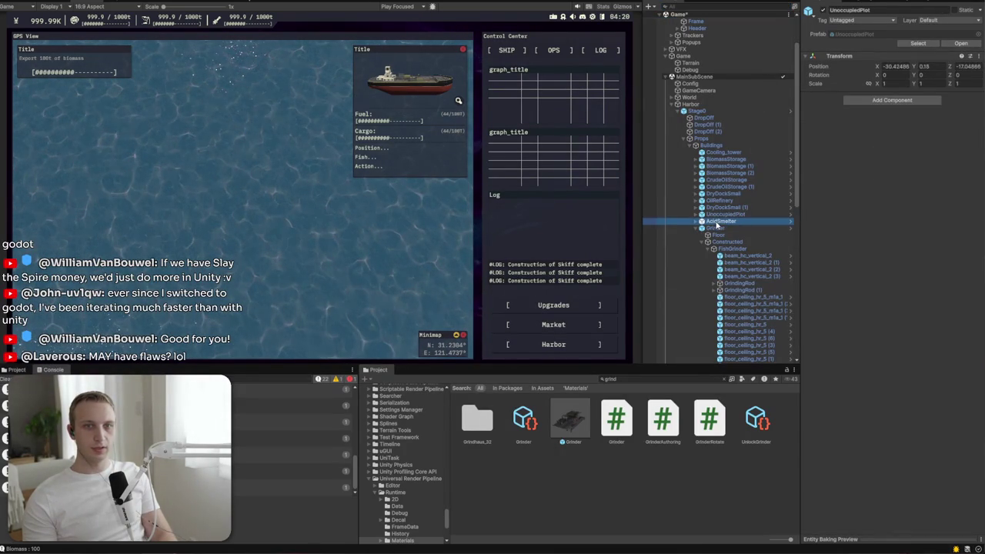
pyautogui.keyDown('shift'); pyautogui.click(717, 146); pyautogui.keyUp('shift')
pyautogui.click(718, 146)
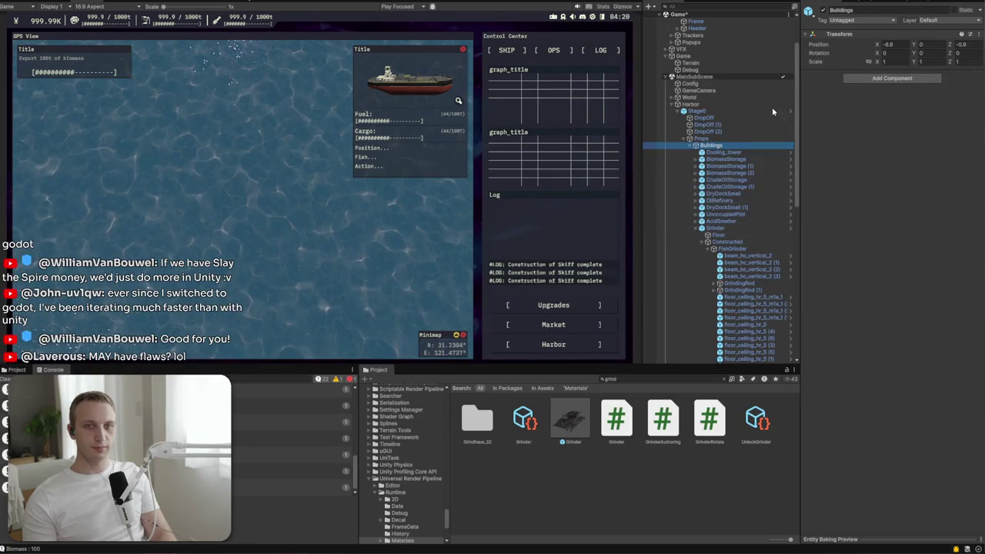
pyautogui.click(955, 11)
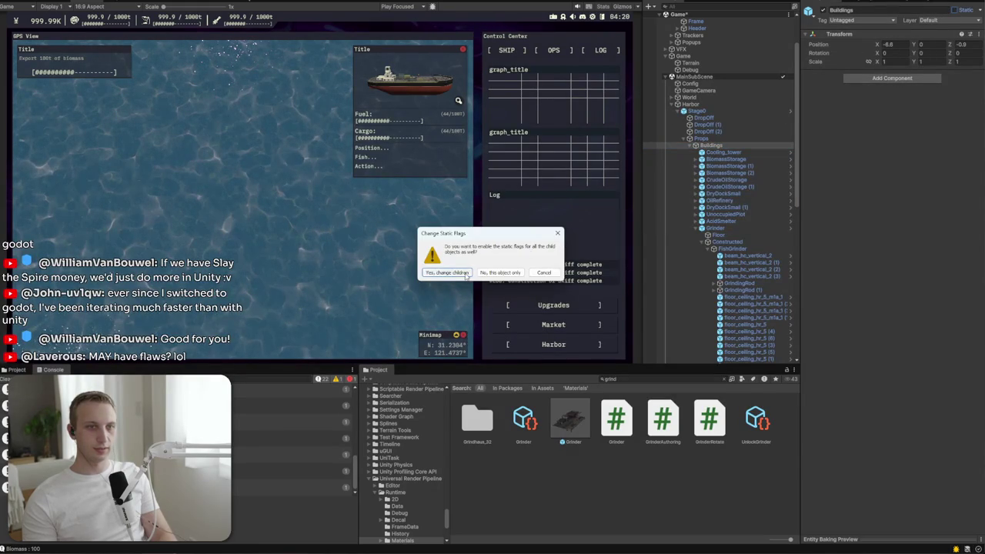
pyautogui.click(465, 274)
# Step: Clear the Static flag on the grinding rods and check their gear parts
pyautogui.click(737, 283)
pyautogui.click(952, 10)
pyautogui.click(448, 272)
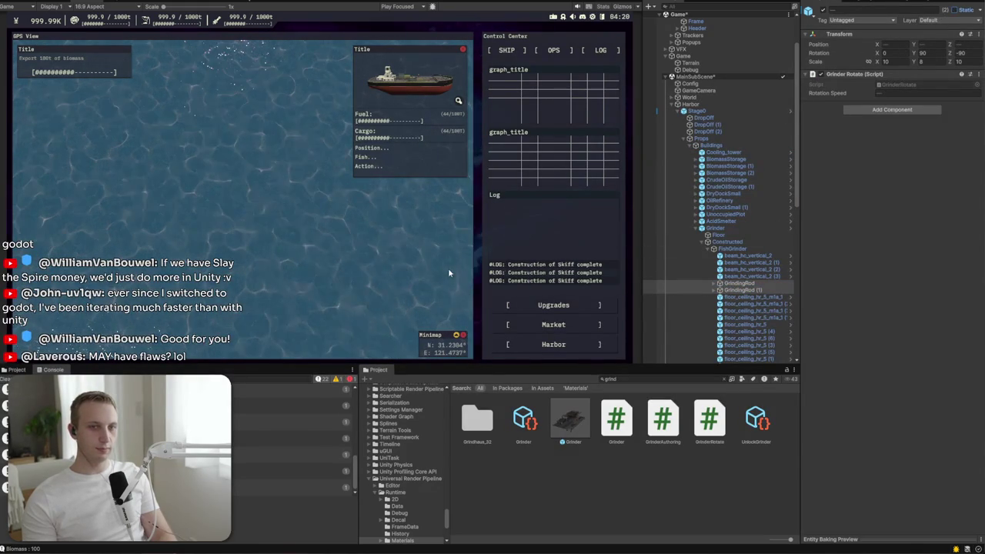
pyautogui.click(735, 283)
pyautogui.click(719, 283)
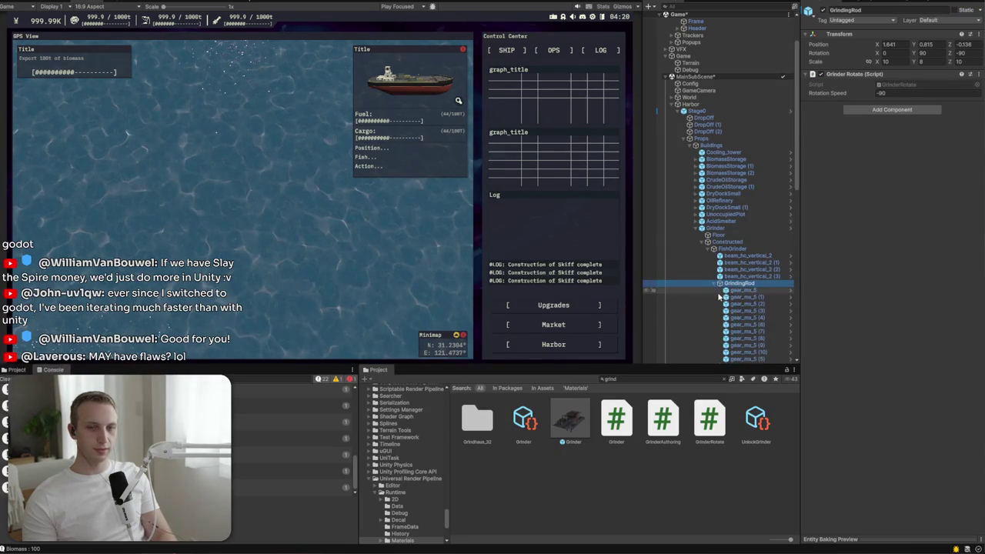
pyautogui.click(716, 284)
pyautogui.click(732, 291)
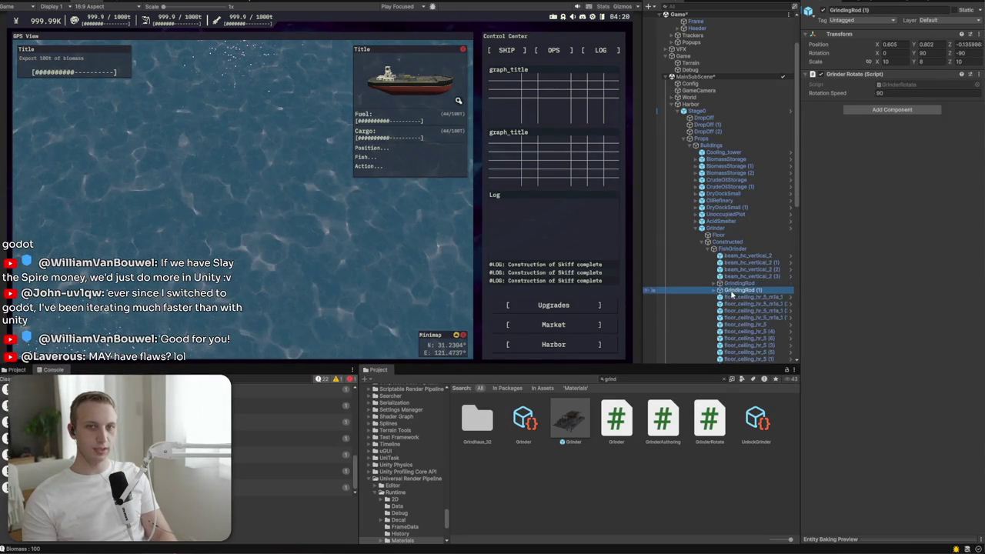
# Step: Review Stage0, Harbor and Props, collapse the Buildings group, and start Play mode
pyautogui.click(712, 145)
pyautogui.click(704, 111)
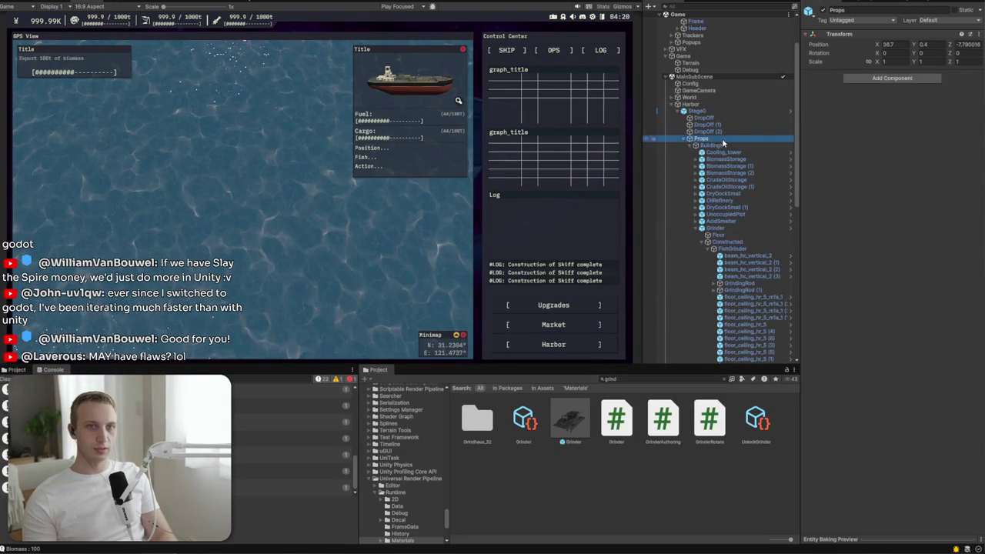
pyautogui.click(716, 104)
pyautogui.click(704, 110)
pyautogui.click(712, 139)
pyautogui.click(721, 146)
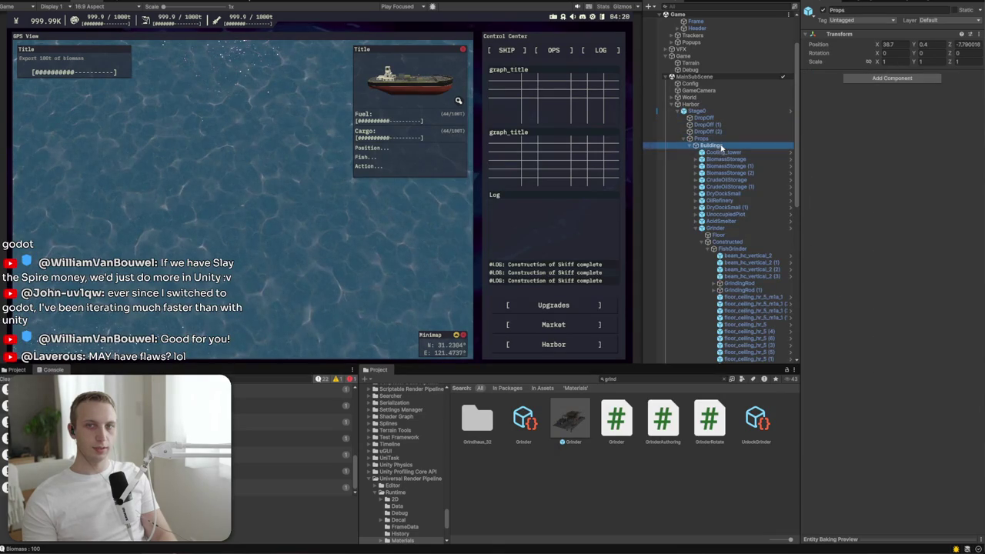
pyautogui.click(690, 146)
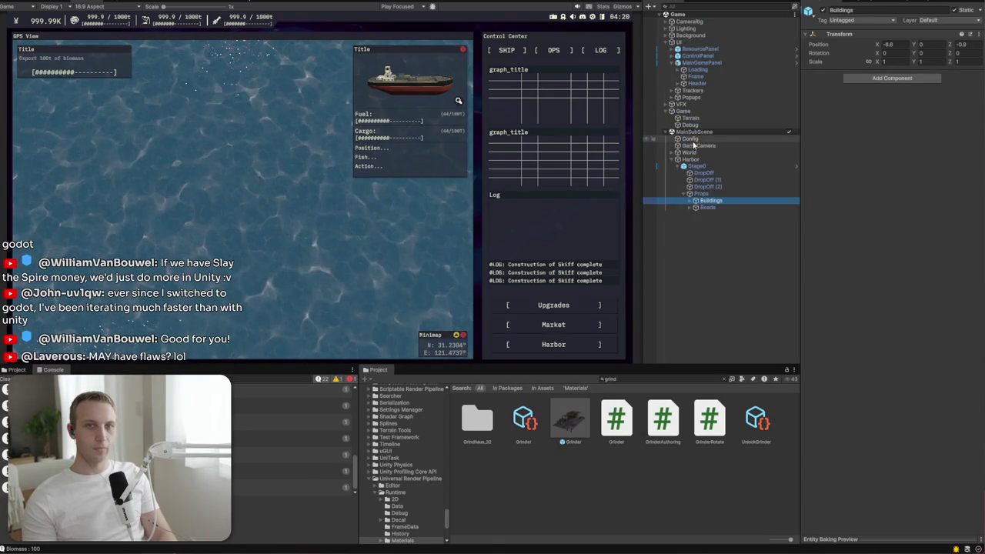
pyautogui.hotkey('ctrl', 'p')
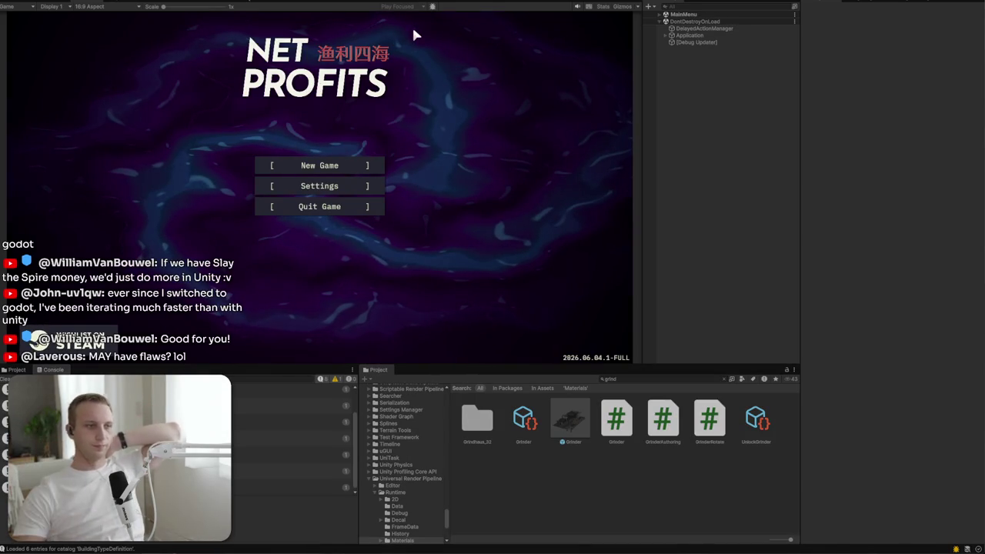
# Step: Start a new game, then expand the Game scene and select MainSubScene
pyautogui.click(311, 165)
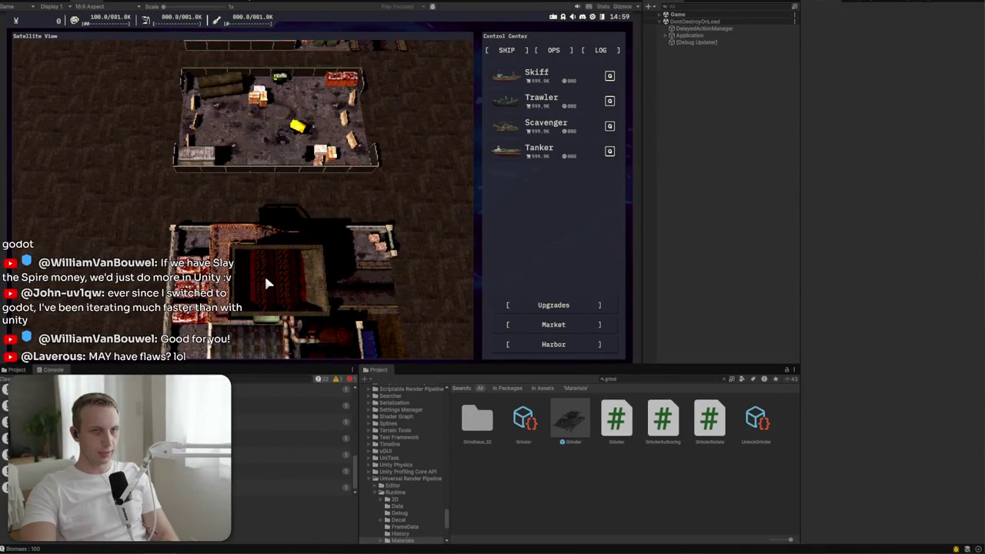
pyautogui.click(665, 21)
pyautogui.click(663, 15)
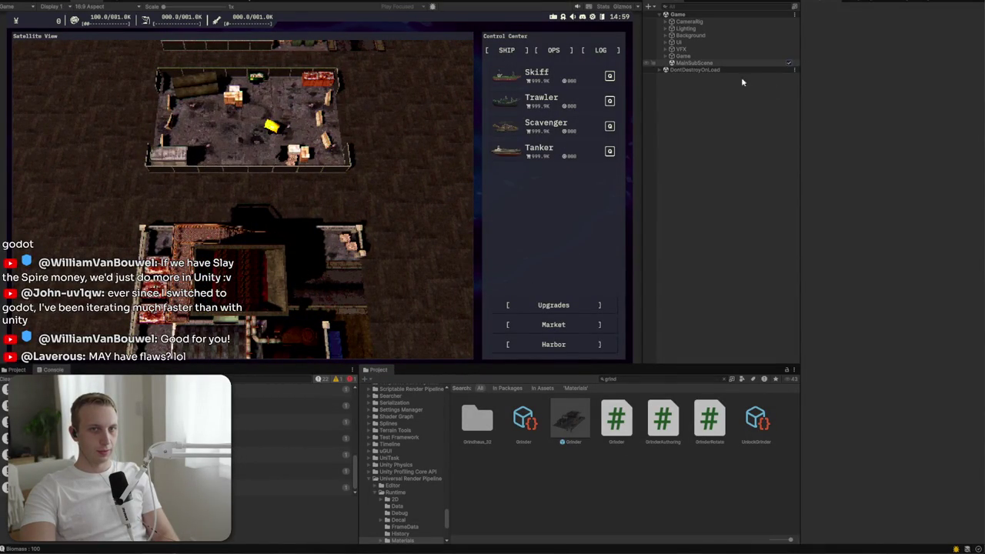
pyautogui.click(677, 66)
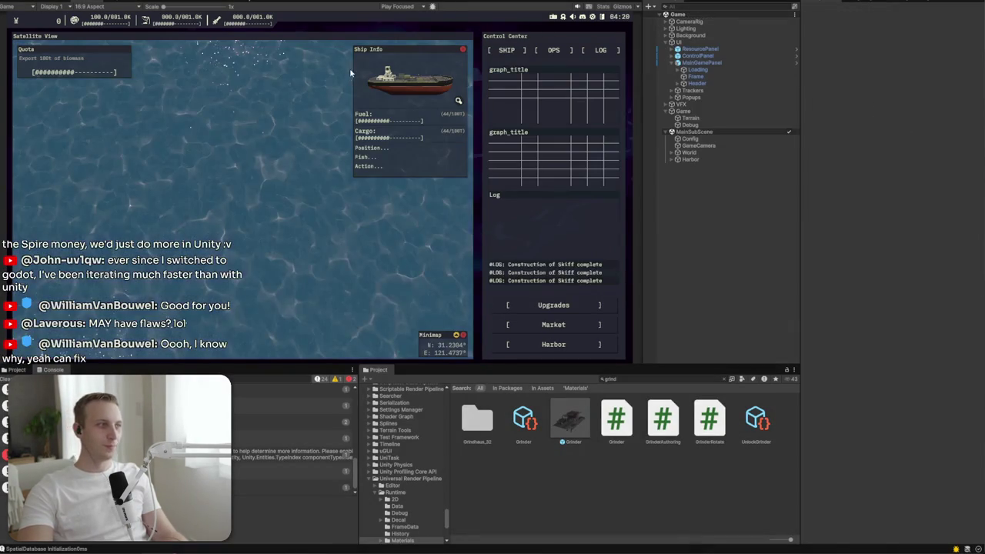
# Step: In the Scene view, zoom to the harbour and select the grinder's gear_mx_5 (3) gear
pyautogui.click(687, 159)
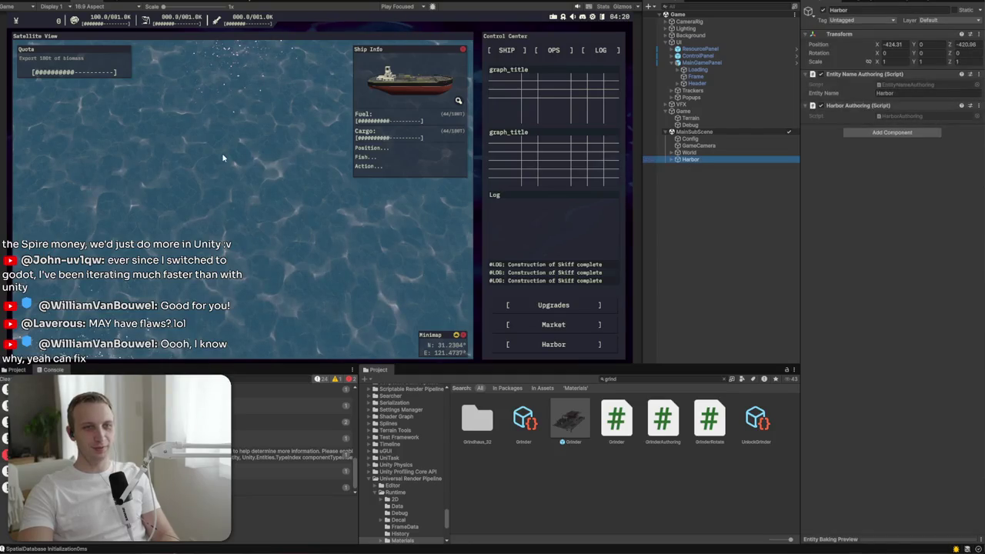
pyautogui.hotkey('ctrl', '1')
pyautogui.moveTo(379, 266)
pyautogui.mouseDown()
pyautogui.moveTo(327, 288)
pyautogui.moveTo(184, 303)
pyautogui.mouseUp()
pyautogui.scroll(10, 326, 333)
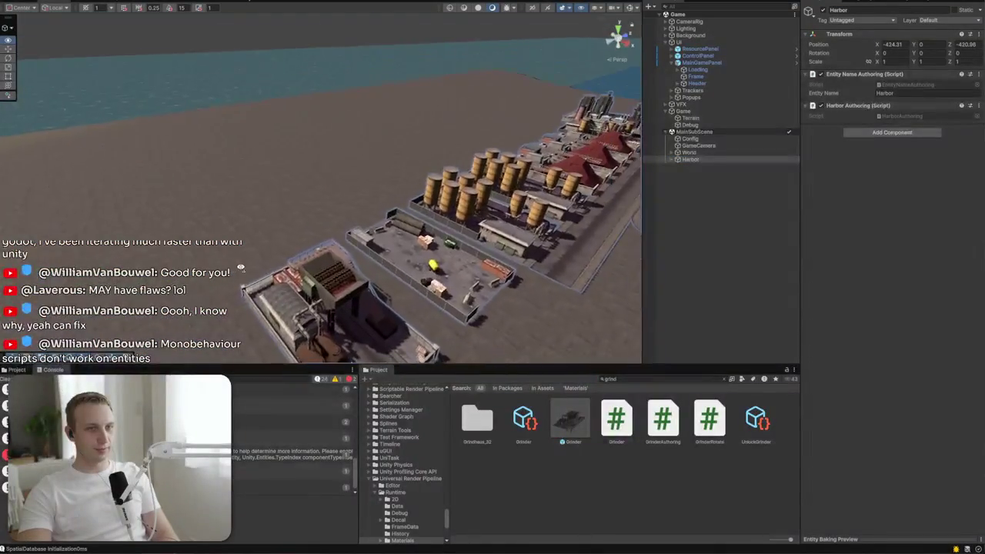
pyautogui.scroll(4, 327, 333)
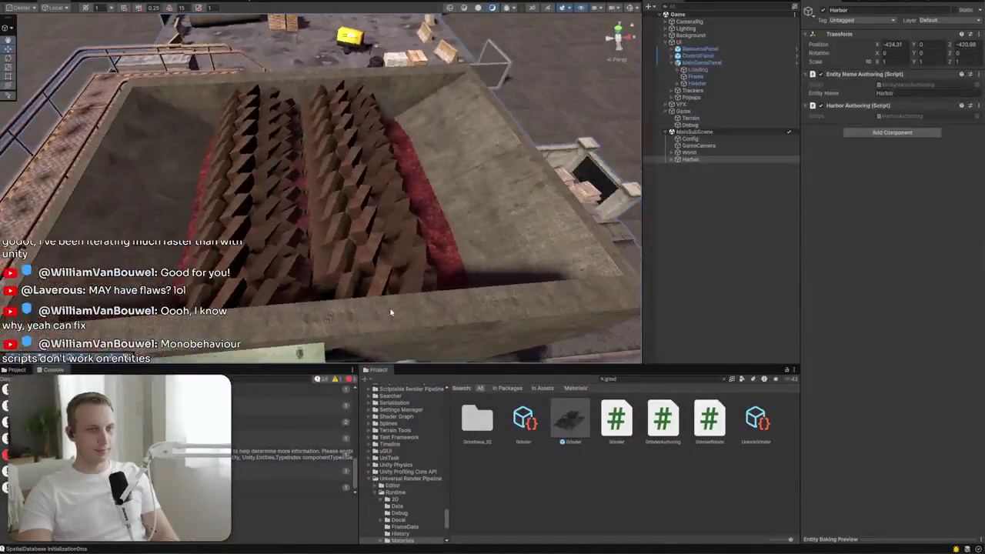
pyautogui.click(387, 278)
pyautogui.click(385, 224)
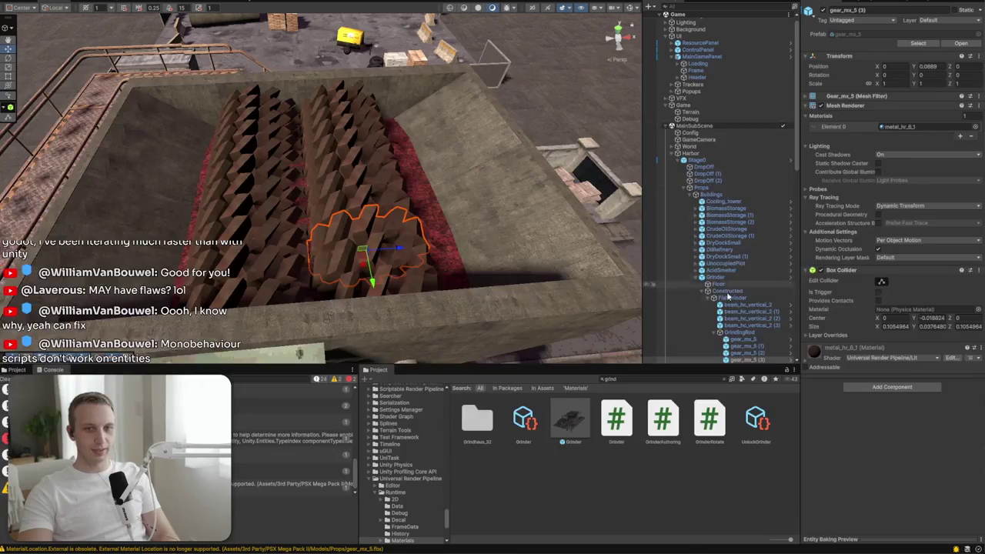
# Step: Inspect the Grinder building prefab and orbit around the harbour pool
pyautogui.click(567, 427)
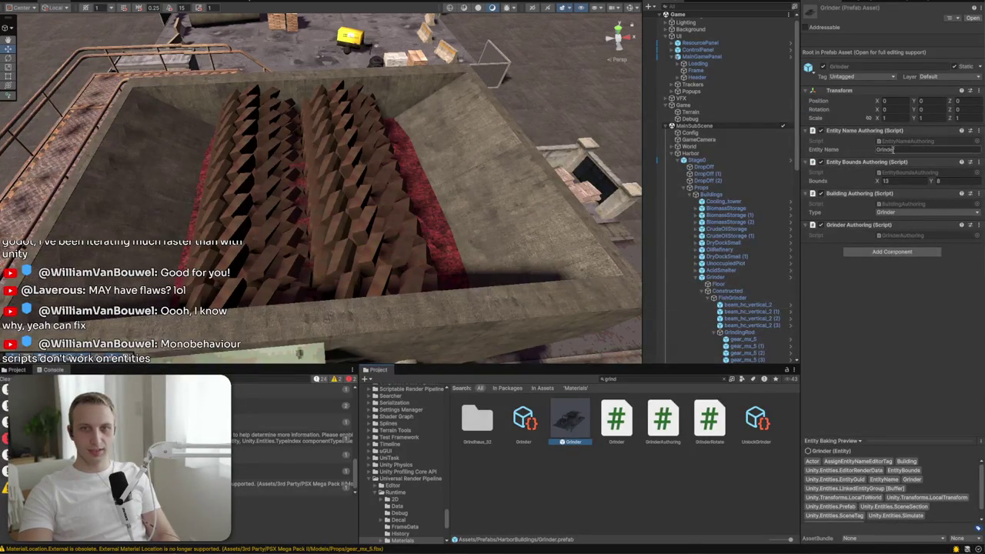
pyautogui.scroll(-10, 359, 208)
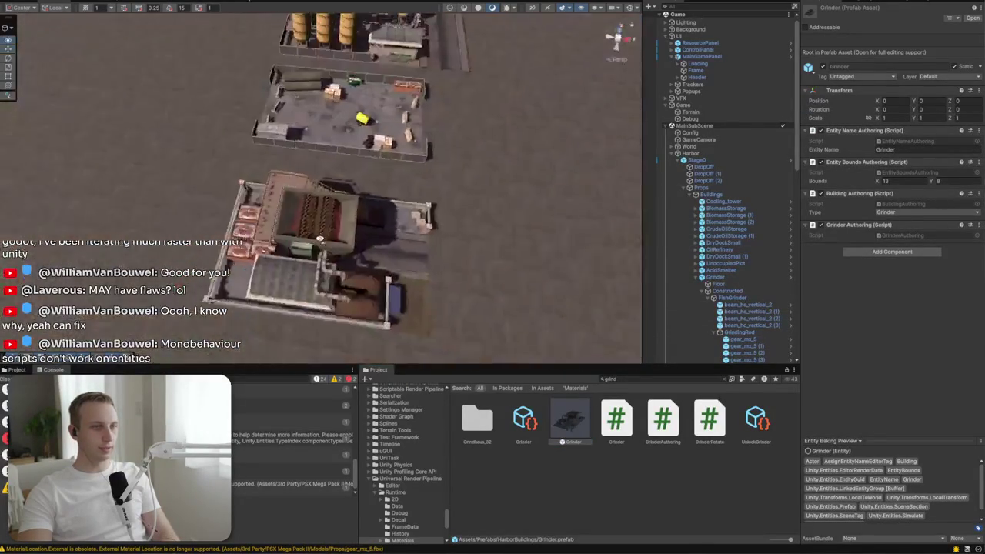
pyautogui.scroll(10, 331, 115)
pyautogui.scroll(-10, 331, 59)
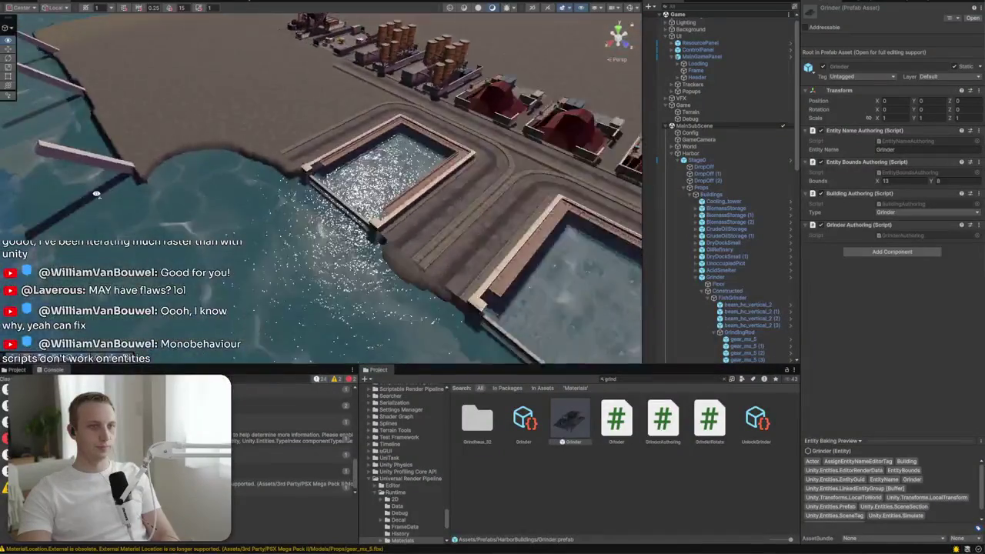
pyautogui.moveTo(96, 194); pyautogui.dragTo(270, 202)
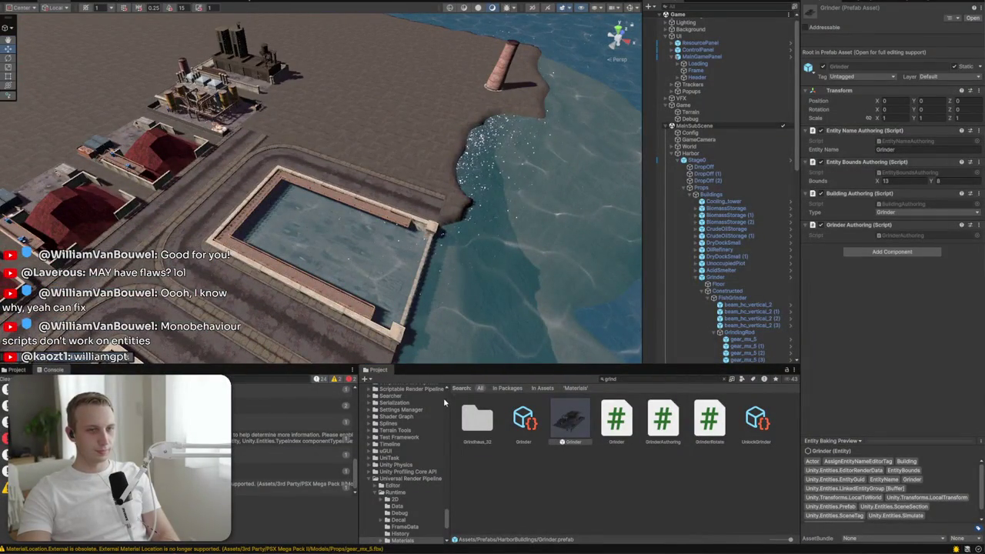
# Step: Add the Grinder building authoring prefab as a variant in the Grinder building type definition
pyautogui.click(17, 370)
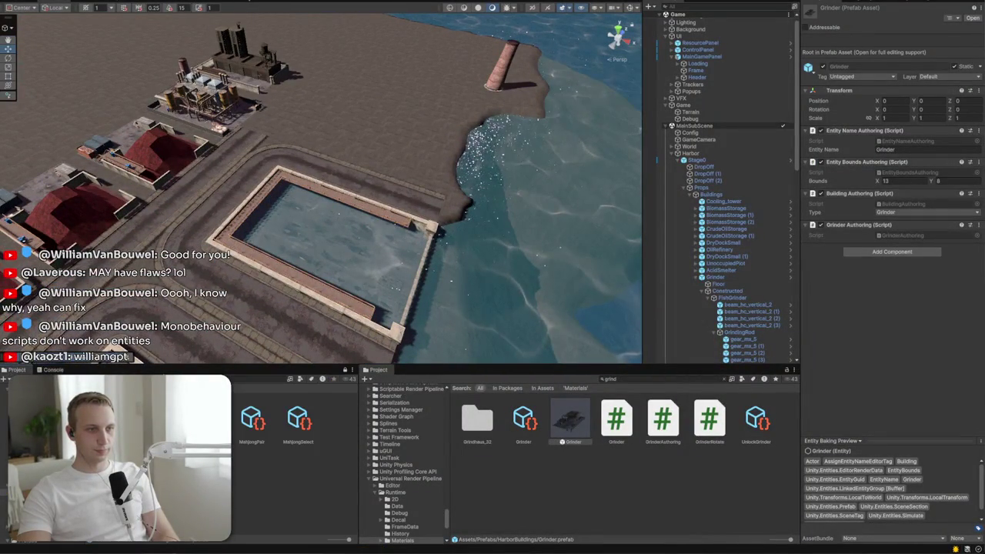
pyautogui.click(523, 419)
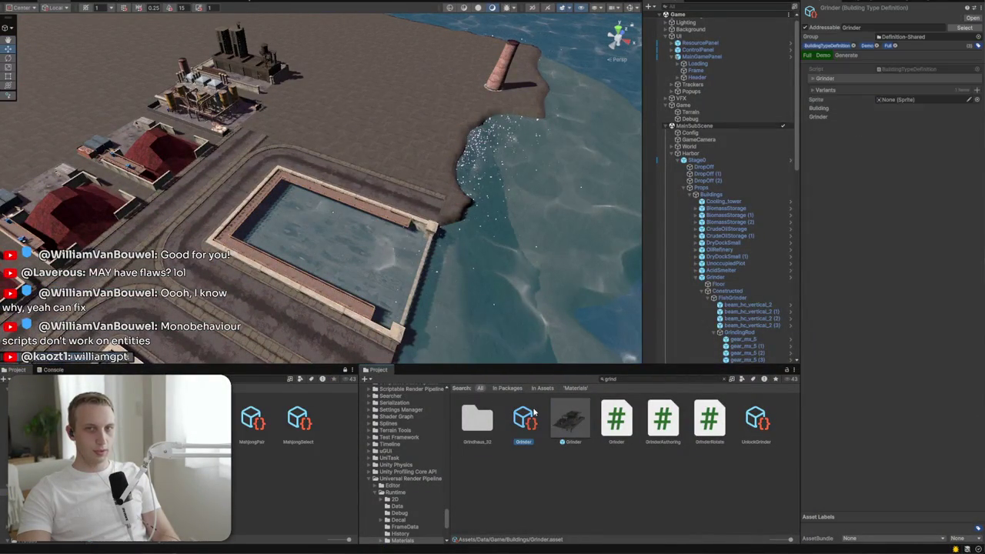
pyautogui.click(836, 80)
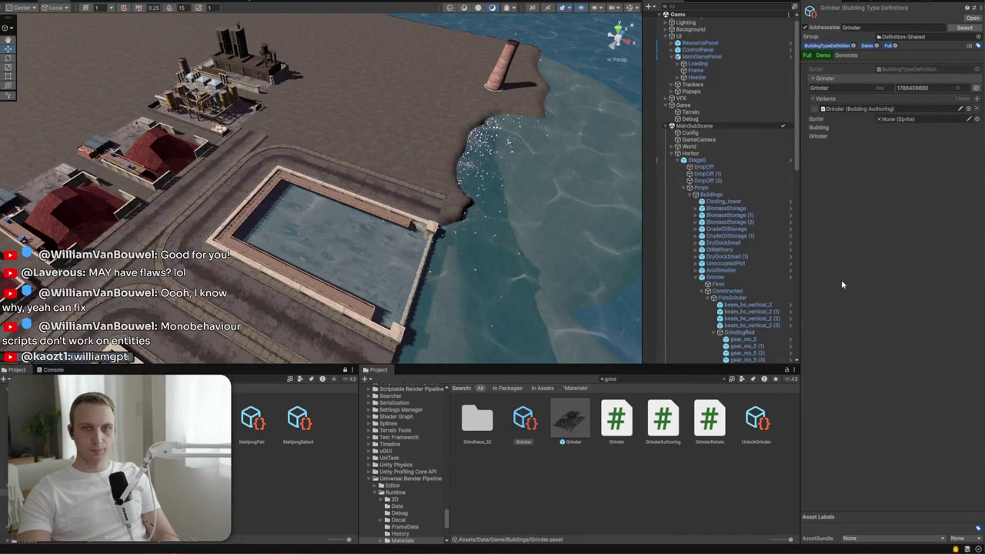
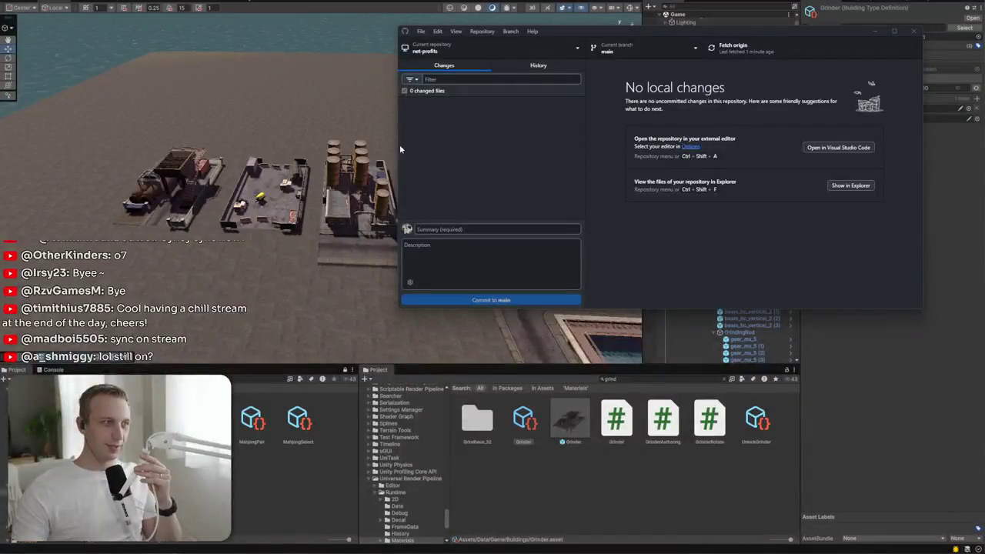
# Step: Bring the Unity harbor scene back in front and orbit the camera over the yards
pyautogui.rightClick(300, 222)
pyautogui.moveTo(301, 221)
pyautogui.mouseDown()
pyautogui.moveTo(385, 123)
pyautogui.moveTo(453, 73)
pyautogui.moveTo(198, 31)
pyautogui.moveTo(145, 37)
pyautogui.moveTo(277, 143)
pyautogui.moveTo(400, 116)
pyautogui.moveTo(249, 198)
pyautogui.mouseUp()
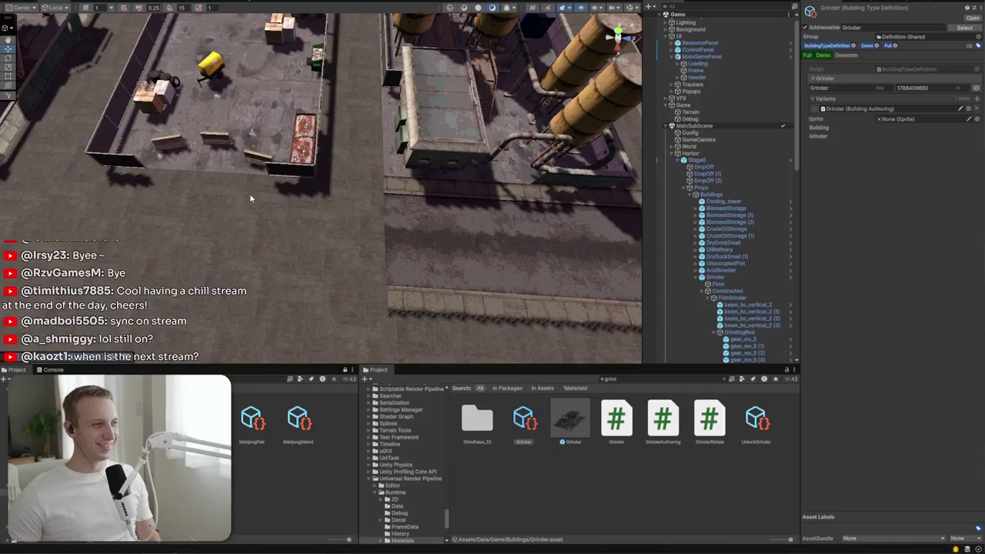
# Step: Fly the camera over the storage tanks and briefly preview the Game view before returning to Scene
pyautogui.moveTo(504, 231)
pyautogui.mouseDown()
pyautogui.moveTo(556, 198)
pyautogui.moveTo(538, 185)
pyautogui.mouseUp()
pyautogui.click(76, 3)
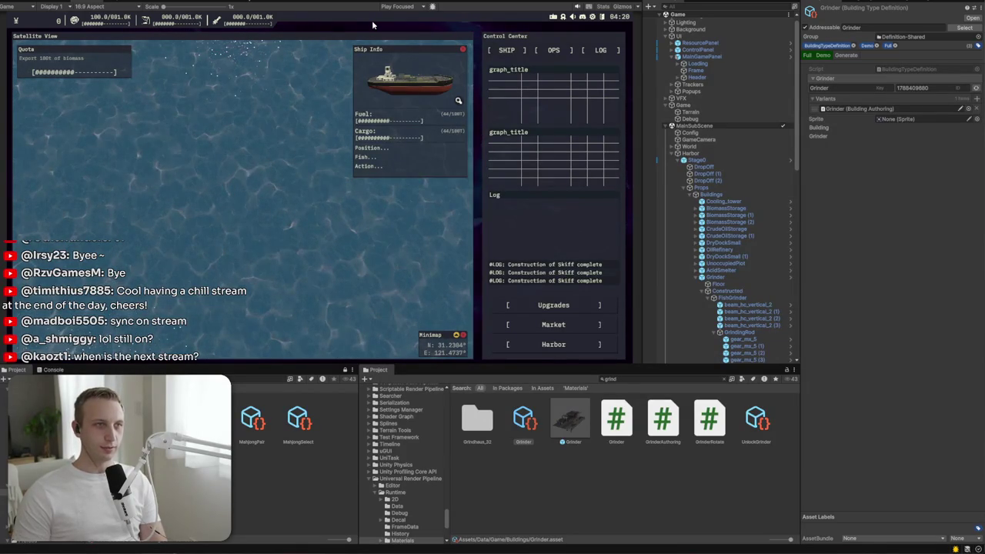
pyautogui.click(54, 1)
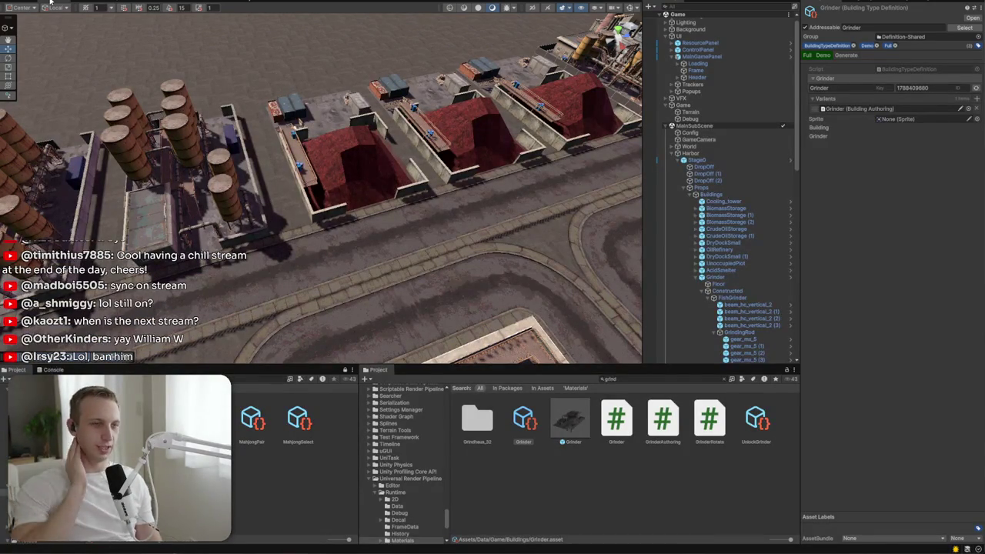
# Step: Orbit down over the grinder yard and tank buildings, then clear the 'grind' asset search
pyautogui.moveTo(61, 46)
pyautogui.mouseDown()
pyautogui.moveTo(103, 129)
pyautogui.moveTo(140, 64)
pyautogui.moveTo(359, 111)
pyautogui.moveTo(339, 121)
pyautogui.moveTo(312, 35)
pyautogui.moveTo(176, 75)
pyautogui.moveTo(111, 37)
pyautogui.mouseUp()
pyautogui.moveTo(387, 17)
pyautogui.mouseDown()
pyautogui.moveTo(280, 116)
pyautogui.moveTo(306, 123)
pyautogui.mouseUp()
pyautogui.scroll(-5, 305, 121)
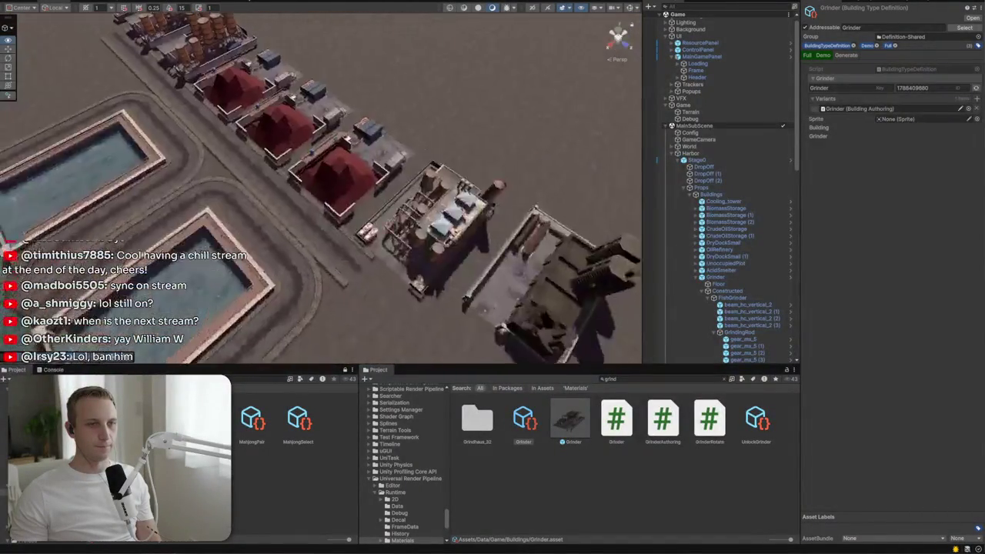
pyautogui.moveTo(100, 108)
pyautogui.mouseDown()
pyautogui.moveTo(100, 63)
pyautogui.moveTo(190, 83)
pyautogui.moveTo(358, 169)
pyautogui.moveTo(528, 77)
pyautogui.moveTo(296, 92)
pyautogui.moveTo(305, 81)
pyautogui.moveTo(182, 56)
pyautogui.moveTo(199, 69)
pyautogui.mouseUp()
pyautogui.click(724, 380)
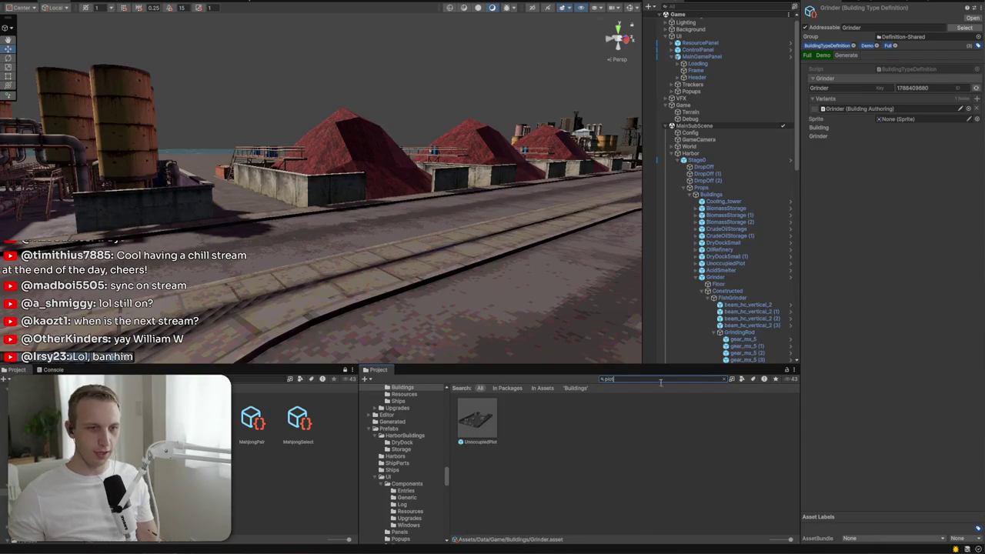
# Step: Drop an UnoccupiedPlot prefab into the harbour scene, then delete that first placement
pyautogui.click(497, 429)
pyautogui.moveTo(323, 254)
pyautogui.mouseDown()
pyautogui.moveTo(287, 235)
pyautogui.moveTo(257, 259)
pyautogui.mouseUp()
pyautogui.moveTo(477, 423)
pyautogui.mouseDown()
pyautogui.moveTo(308, 236)
pyautogui.moveTo(236, 178)
pyautogui.moveTo(397, 91)
pyautogui.moveTo(388, 74)
pyautogui.moveTo(309, 33)
pyautogui.moveTo(344, 115)
pyautogui.mouseUp()
pyautogui.press('Delete')
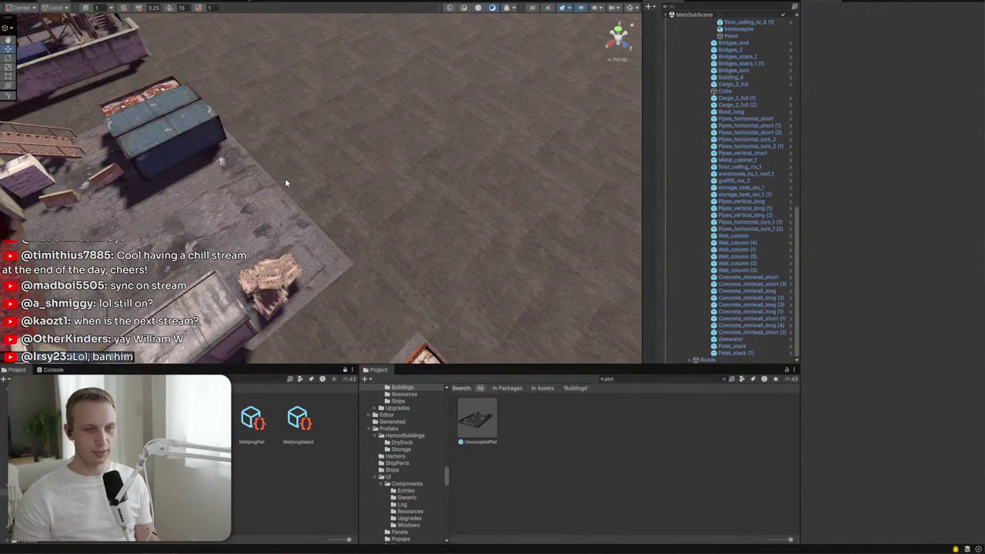
# Step: Re-place the UnoccupiedPlot beside the building row at about X -437.88, Z -415.03 and clear the search
pyautogui.moveTo(486, 420)
pyautogui.mouseDown()
pyautogui.moveTo(309, 106)
pyautogui.moveTo(492, 35)
pyautogui.moveTo(484, 75)
pyautogui.mouseUp()
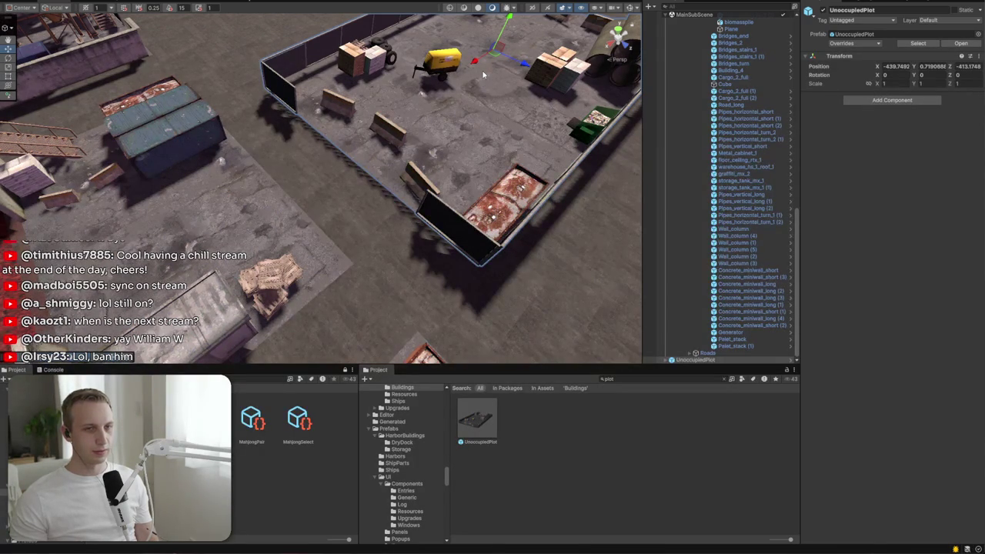
pyautogui.moveTo(483, 74)
pyautogui.mouseDown()
pyautogui.moveTo(523, 185)
pyautogui.moveTo(578, 216)
pyautogui.moveTo(481, 187)
pyautogui.mouseUp()
pyautogui.moveTo(471, 420)
pyautogui.mouseDown()
pyautogui.moveTo(351, 330)
pyautogui.moveTo(410, 154)
pyautogui.moveTo(435, 165)
pyautogui.moveTo(429, 189)
pyautogui.moveTo(614, 171)
pyautogui.mouseUp()
pyautogui.moveTo(585, 231); pyautogui.dragTo(531, 261)
pyautogui.click(725, 381)
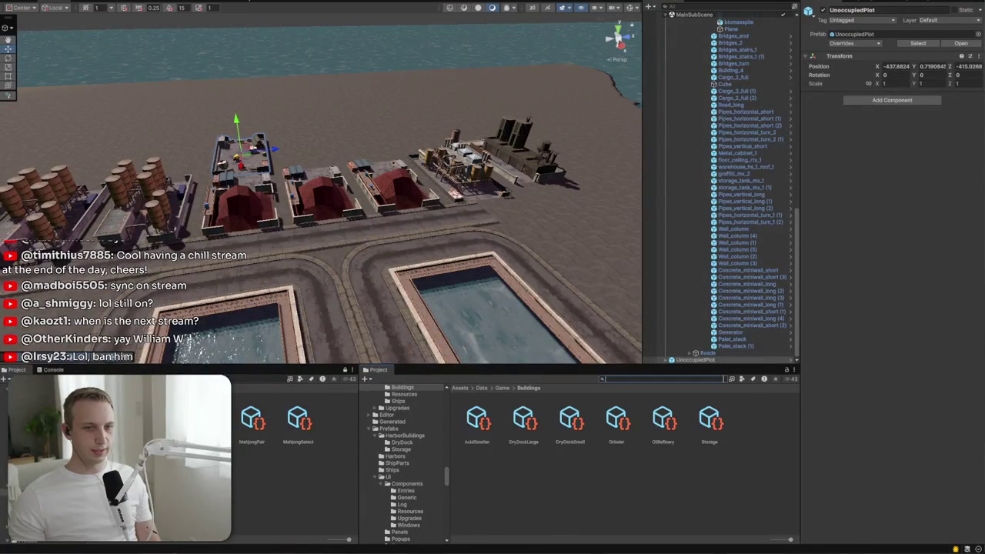
# Step: Ping the UnoccupiedPlot prefab and browse into the Storage and DryDock prefab folders
pyautogui.click(855, 34)
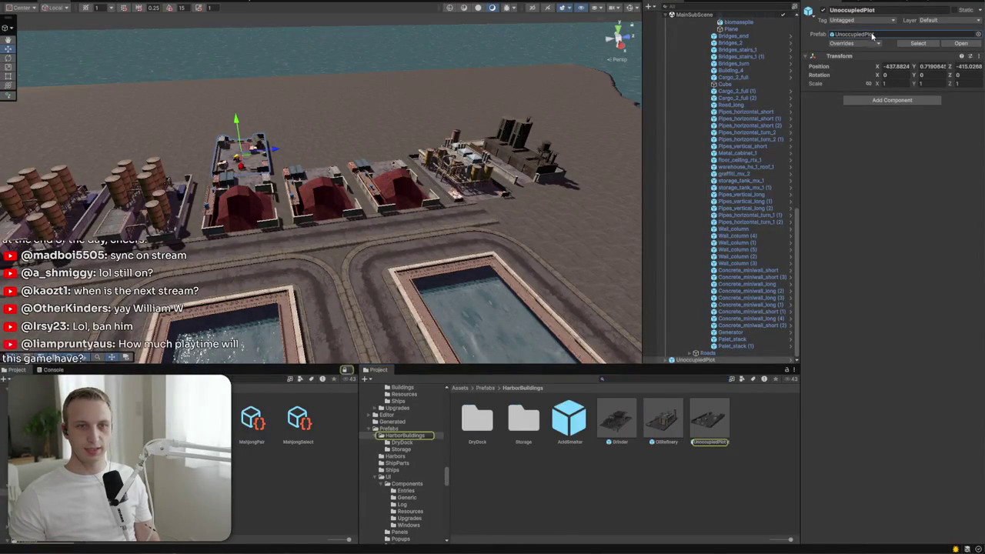
pyautogui.doubleClick(513, 422)
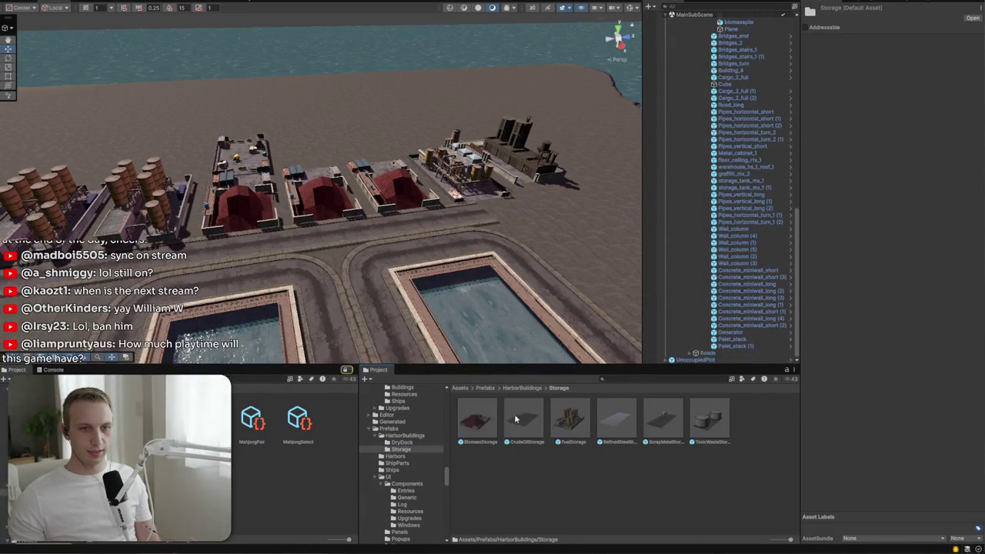
pyautogui.click(531, 388)
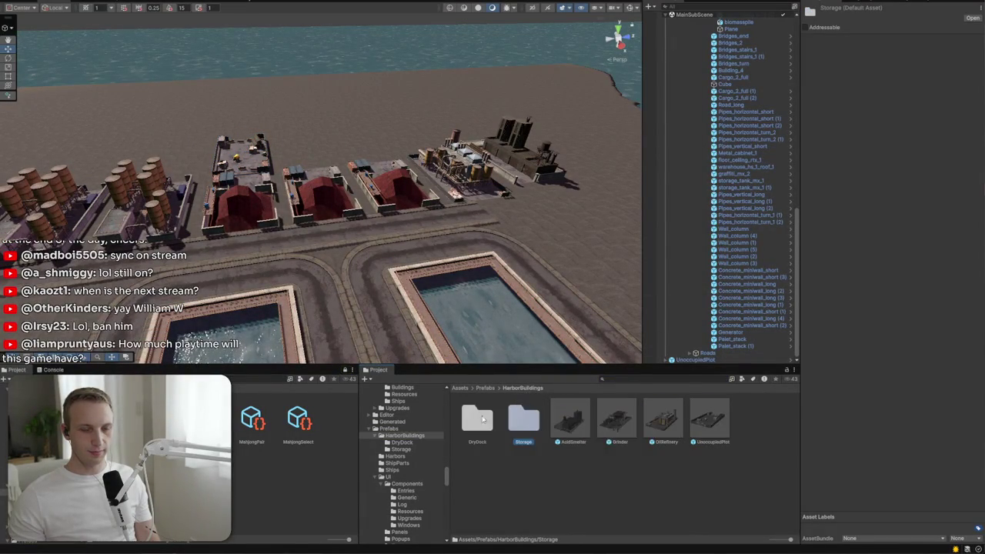
pyautogui.doubleClick(477, 415)
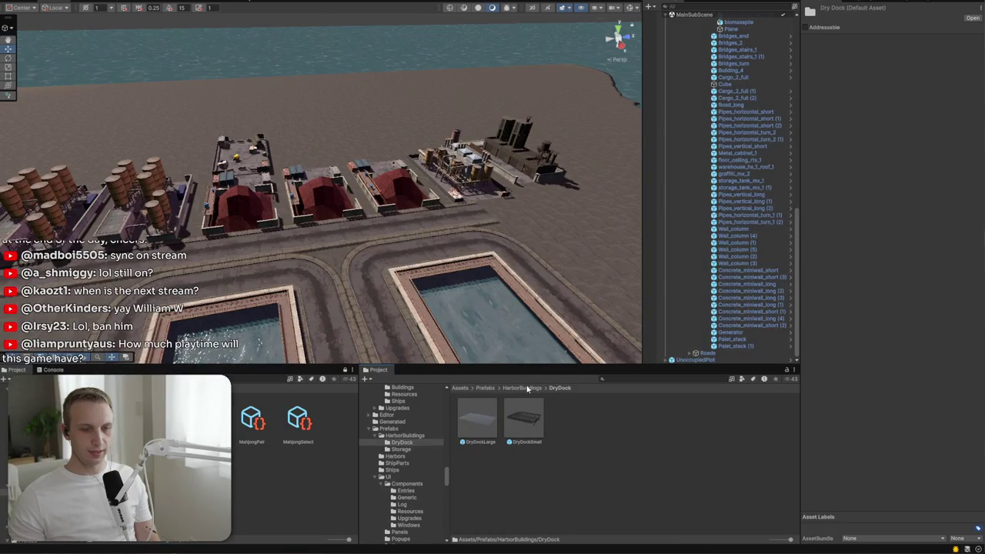
pyautogui.moveTo(346, 254)
pyautogui.mouseDown()
pyautogui.moveTo(380, 257)
pyautogui.moveTo(423, 314)
pyautogui.moveTo(541, 308)
pyautogui.moveTo(616, 334)
pyautogui.moveTo(446, 300)
pyautogui.mouseUp()
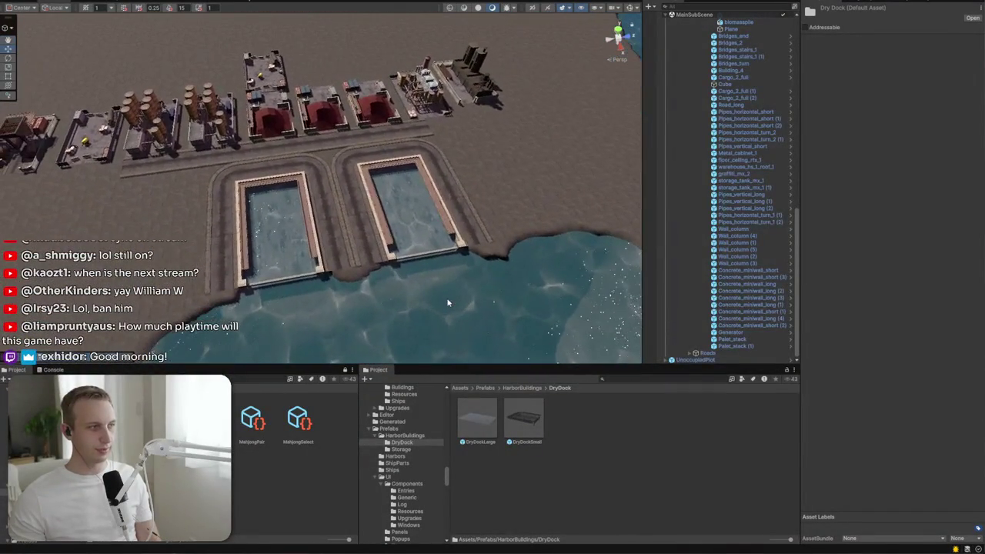
# Step: Navigate back up through HarborBuildings to the Prefabs folder via the breadcrumbs
pyautogui.click(509, 388)
pyautogui.click(485, 388)
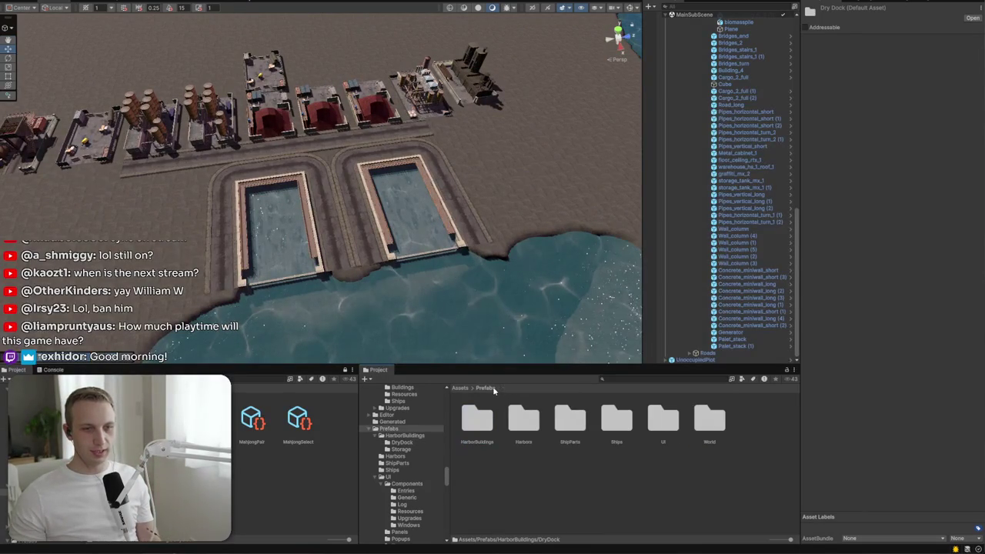
pyautogui.moveTo(419, 338)
pyautogui.mouseDown()
pyautogui.moveTo(644, 216)
pyautogui.moveTo(377, 213)
pyautogui.moveTo(380, 242)
pyautogui.mouseUp()
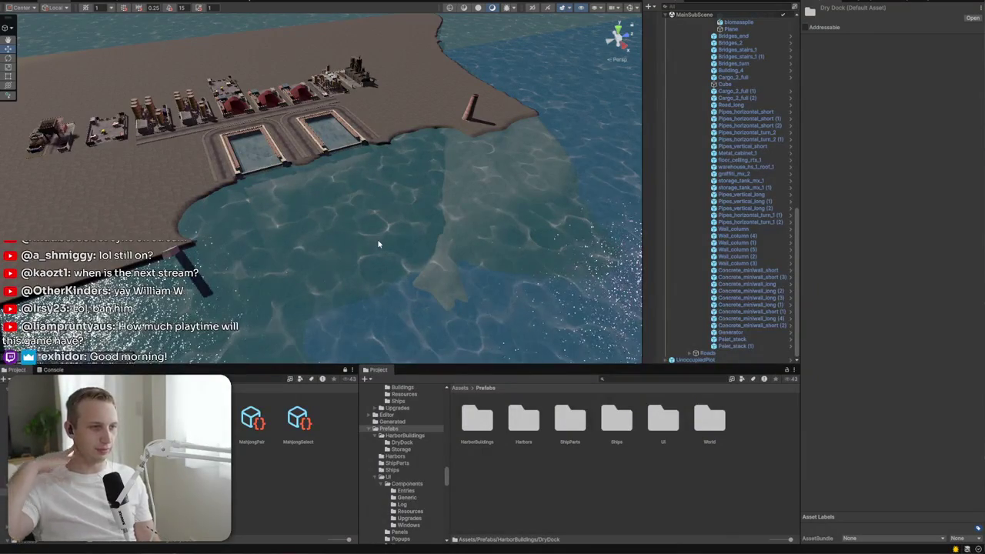
pyautogui.moveTo(344, 223)
pyautogui.mouseDown()
pyautogui.moveTo(379, 185)
pyautogui.moveTo(326, 194)
pyautogui.moveTo(323, 212)
pyautogui.mouseUp()
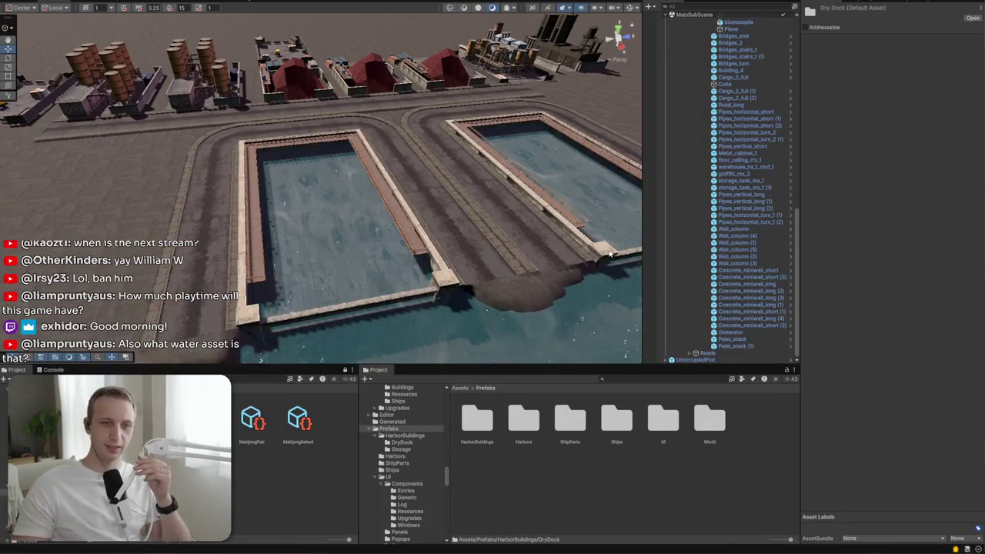
pyautogui.scroll(-2, 580, 221)
pyautogui.moveTo(579, 222)
pyautogui.mouseDown()
pyautogui.moveTo(468, 257)
pyautogui.moveTo(567, 213)
pyautogui.moveTo(539, 216)
pyautogui.moveTo(554, 215)
pyautogui.mouseUp()
pyautogui.moveTo(760, 180)
pyautogui.mouseDown()
pyautogui.moveTo(767, 191)
pyautogui.moveTo(543, 193)
pyautogui.moveTo(677, 192)
pyautogui.mouseUp()
pyautogui.moveTo(739, 188)
pyautogui.mouseDown()
pyautogui.moveTo(579, 226)
pyautogui.moveTo(779, 236)
pyautogui.moveTo(759, 224)
pyautogui.moveTo(462, 176)
pyautogui.moveTo(415, 192)
pyautogui.moveTo(680, 207)
pyautogui.moveTo(846, 188)
pyautogui.moveTo(852, 200)
pyautogui.mouseUp()
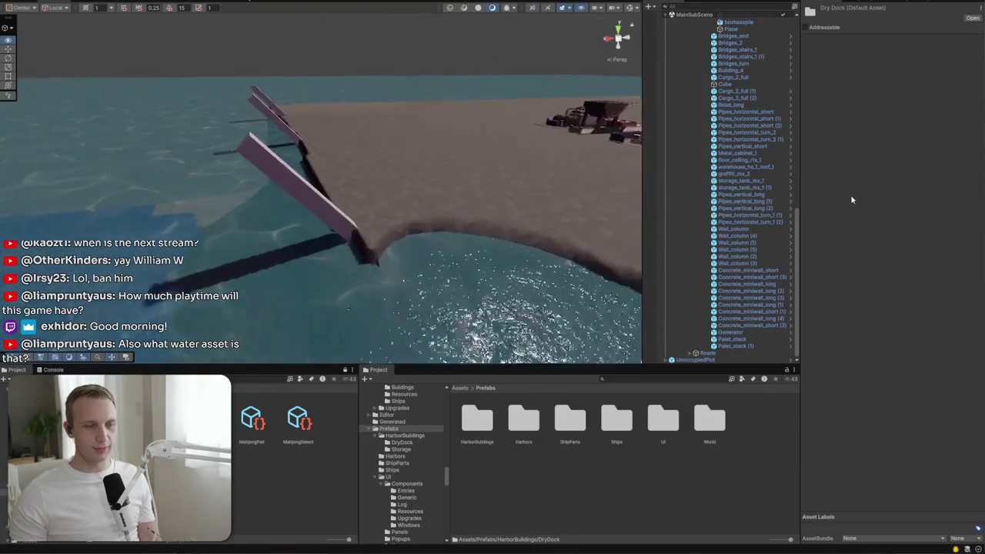
pyautogui.click(565, 196)
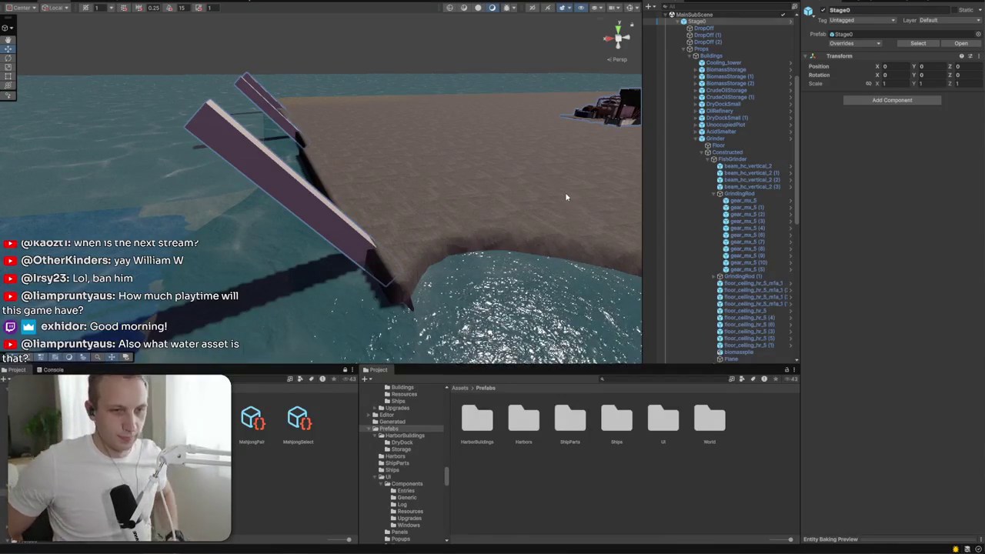
pyautogui.moveTo(565, 197)
pyautogui.mouseDown()
pyautogui.moveTo(488, 213)
pyautogui.moveTo(385, 205)
pyautogui.moveTo(434, 213)
pyautogui.mouseUp()
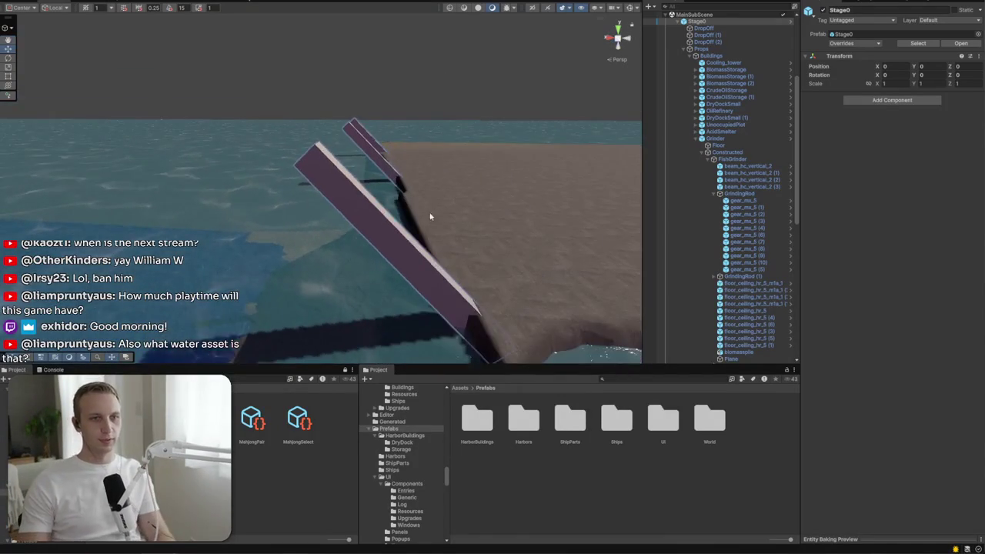
# Step: Inspect the DropOff beam, orbit toward the distant buildings, and switch to the Game view with Ctrl+2
pyautogui.click(391, 245)
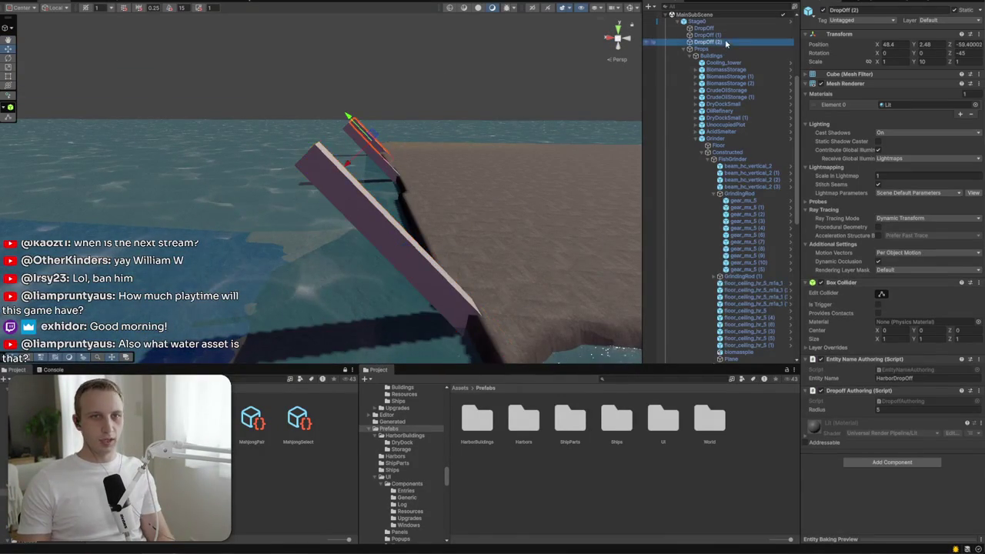
pyautogui.moveTo(431, 130)
pyautogui.mouseDown()
pyautogui.moveTo(678, 111)
pyautogui.moveTo(758, 71)
pyautogui.moveTo(755, 87)
pyautogui.moveTo(793, 124)
pyautogui.moveTo(478, 81)
pyautogui.mouseUp()
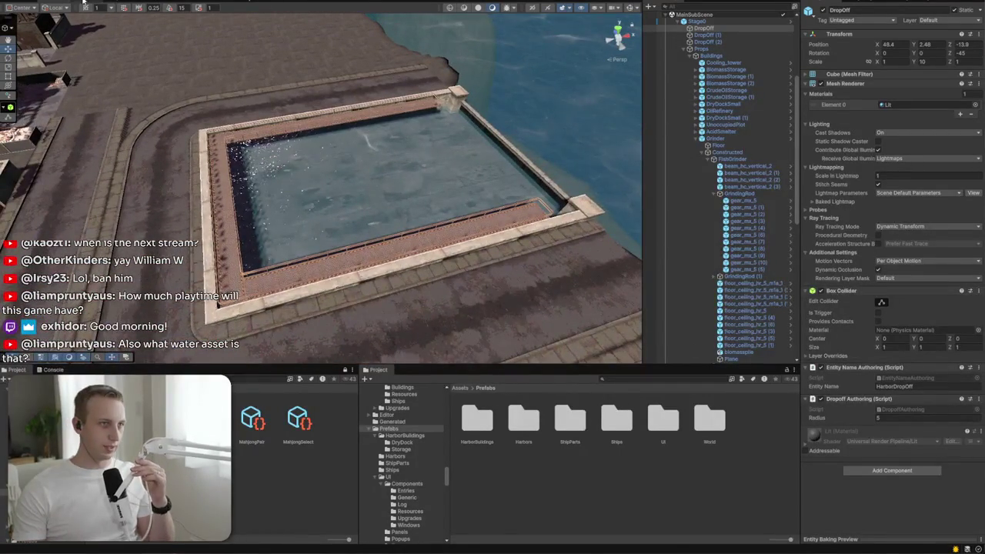
pyautogui.hotkey('ctrl', '2')
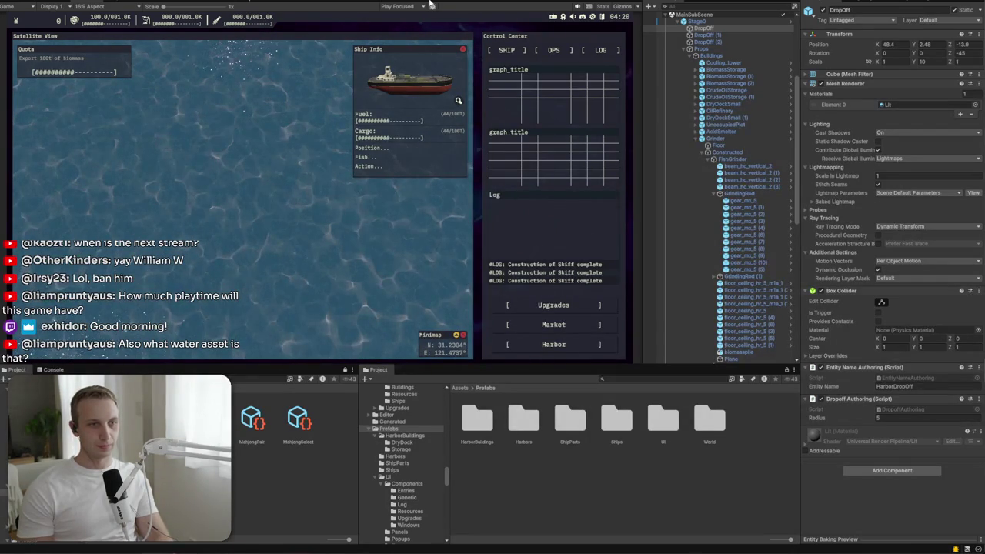
# Step: Stop and restart Play mode, then start a New Game from the main menu
pyautogui.click(431, 4)
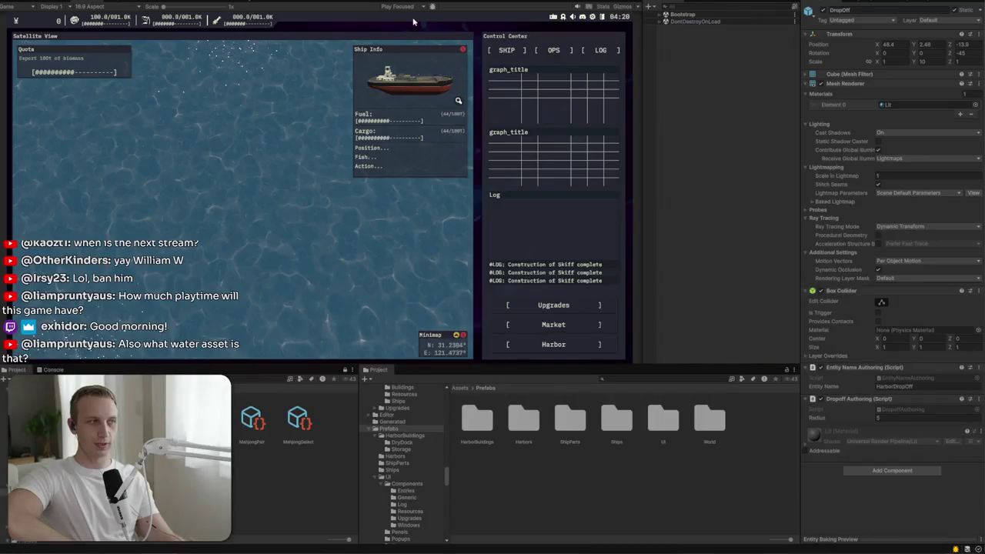
pyautogui.hotkey('ctrl', 'p')
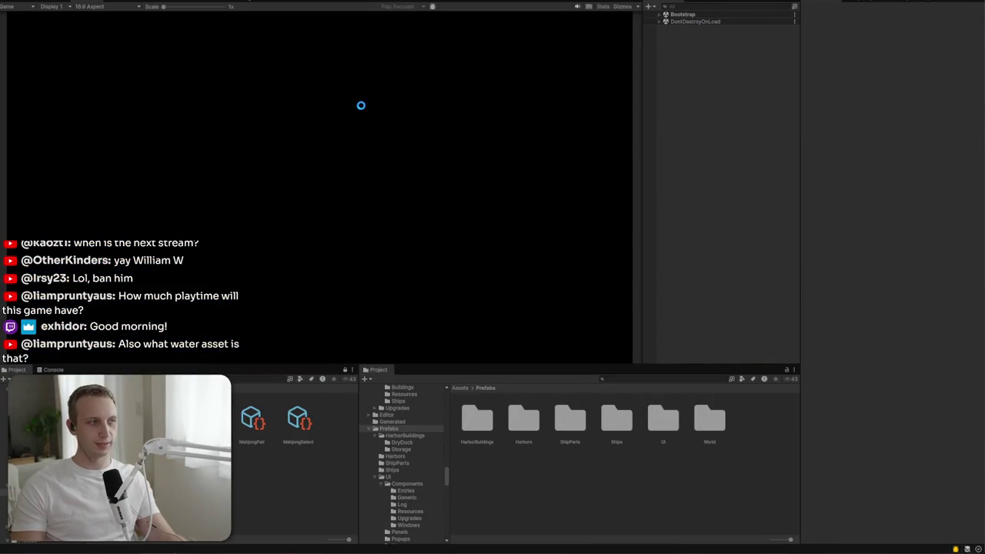
pyautogui.click(318, 162)
pyautogui.click(323, 221)
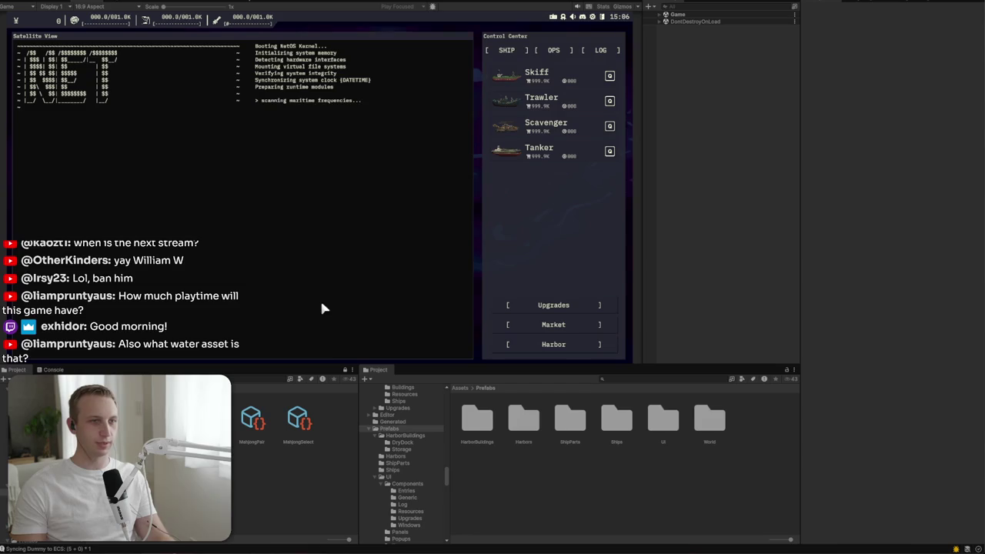
# Step: Lower the Master Volume under Settings > Sound, then bring up the crude_oil Market chart
pyautogui.click(591, 18)
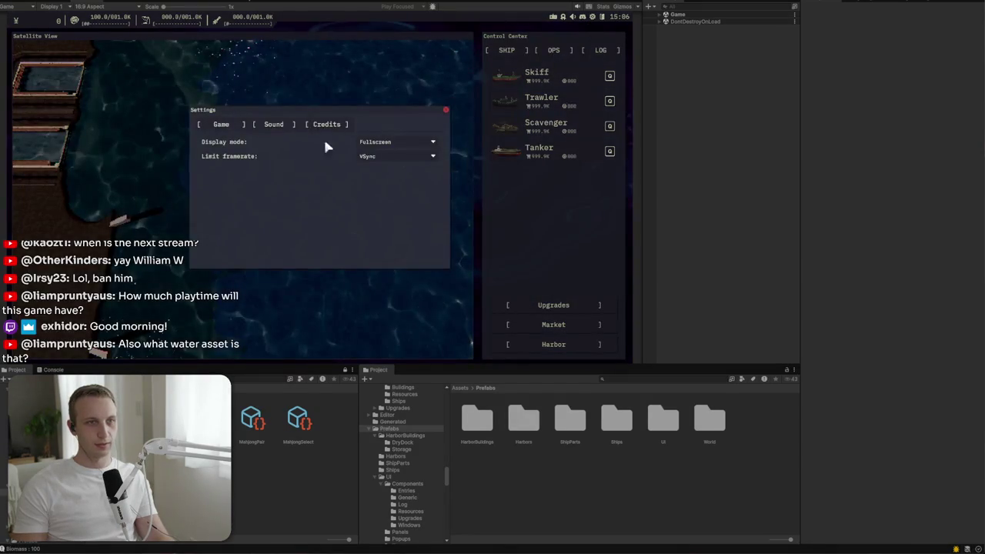
pyautogui.click(282, 125)
pyautogui.click(378, 144)
pyautogui.moveTo(378, 144); pyautogui.dragTo(371, 143)
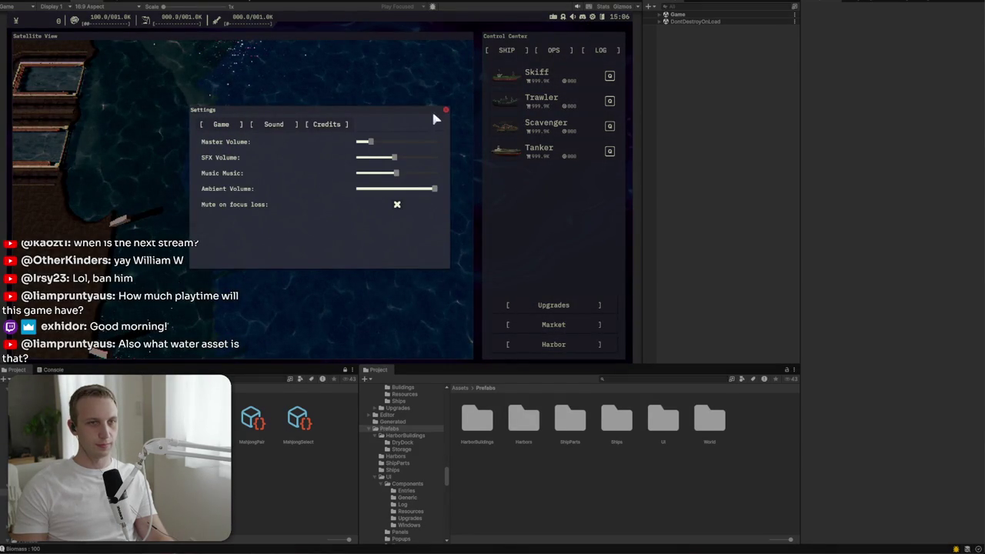
pyautogui.click(444, 112)
pyautogui.click(581, 326)
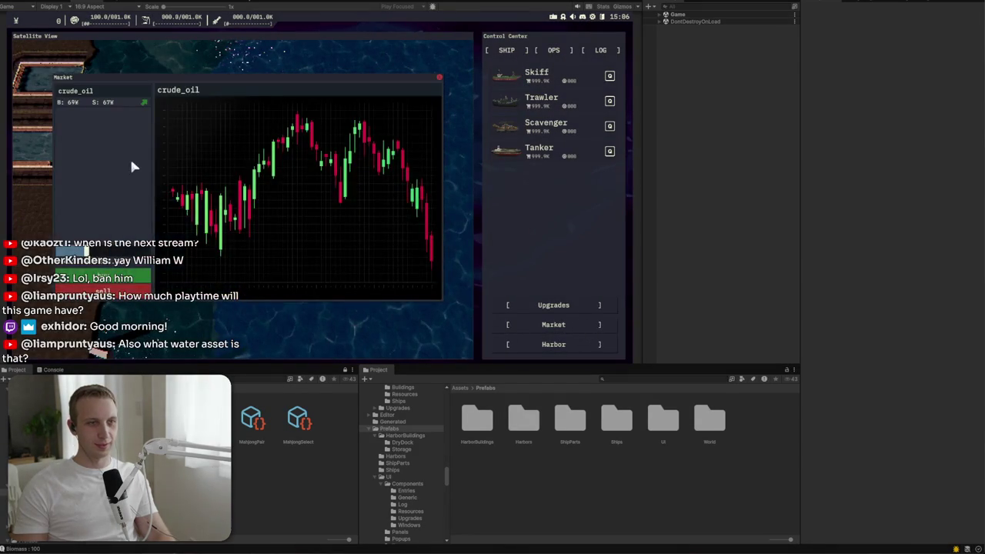
# Step: Move the Market window toward the top centre above the Control Center
pyautogui.moveTo(176, 229)
pyautogui.mouseDown()
pyautogui.moveTo(242, 229)
pyautogui.moveTo(189, 231)
pyautogui.mouseUp()
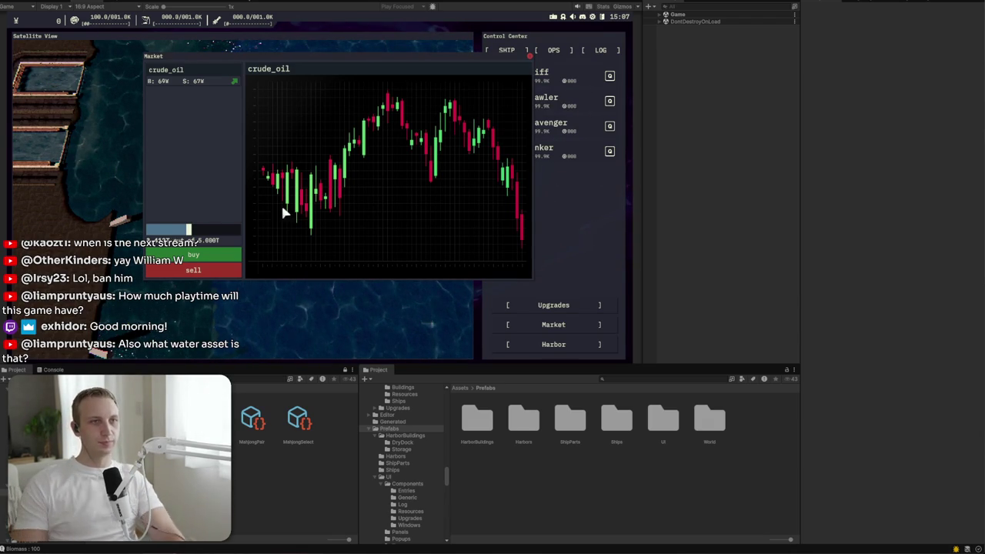
pyautogui.moveTo(302, 74); pyautogui.dragTo(387, 74)
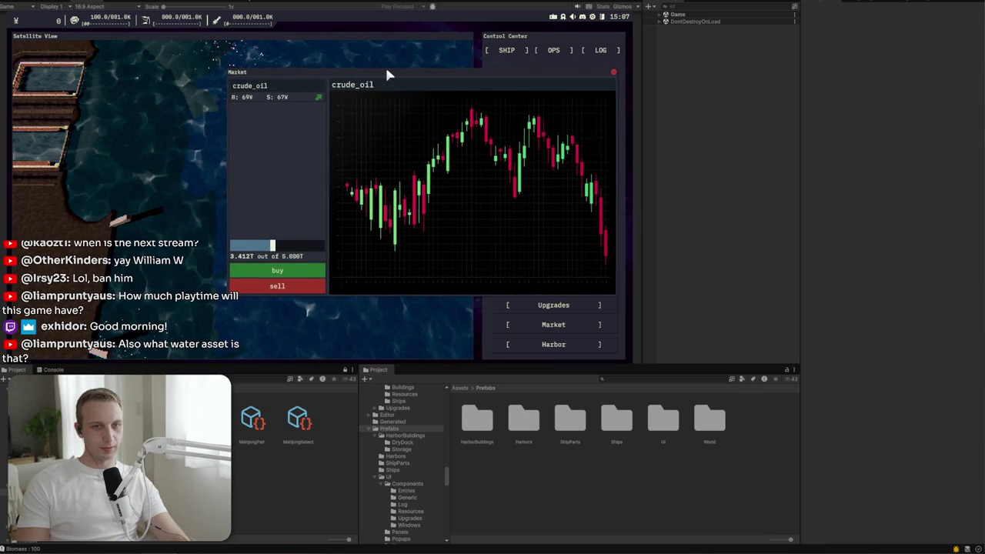
pyautogui.moveTo(387, 71)
pyautogui.mouseDown()
pyautogui.moveTo(384, 91)
pyautogui.moveTo(220, 59)
pyautogui.moveTo(407, 57)
pyautogui.moveTo(408, 49)
pyautogui.mouseUp()
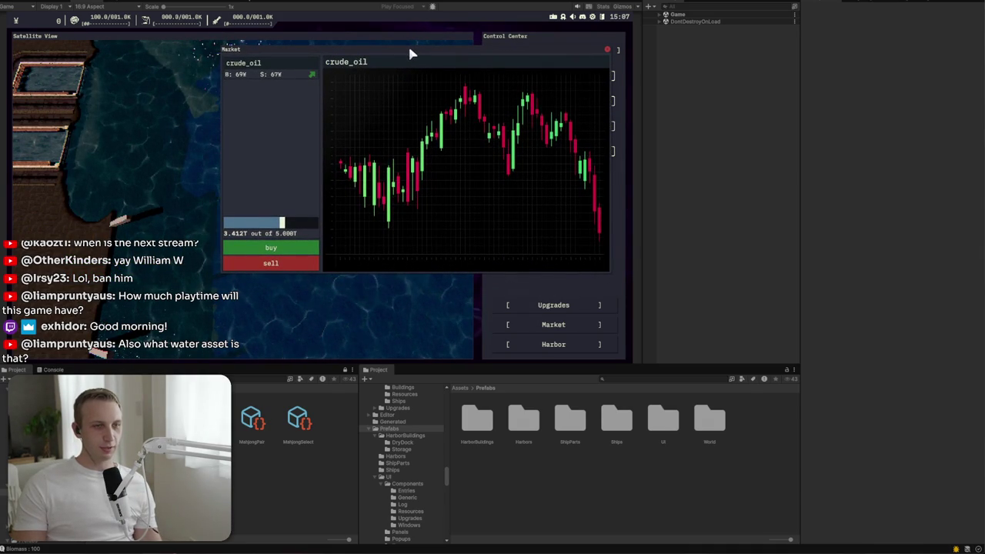
# Step: Sweep the crude_oil amount slider back and forth between empty and full
pyautogui.moveTo(281, 223)
pyautogui.mouseDown()
pyautogui.moveTo(234, 223)
pyautogui.moveTo(324, 220)
pyautogui.moveTo(228, 220)
pyautogui.moveTo(320, 222)
pyautogui.moveTo(232, 222)
pyautogui.moveTo(319, 231)
pyautogui.moveTo(229, 227)
pyautogui.moveTo(293, 233)
pyautogui.moveTo(224, 221)
pyautogui.moveTo(220, 240)
pyautogui.moveTo(233, 222)
pyautogui.moveTo(290, 223)
pyautogui.mouseUp()
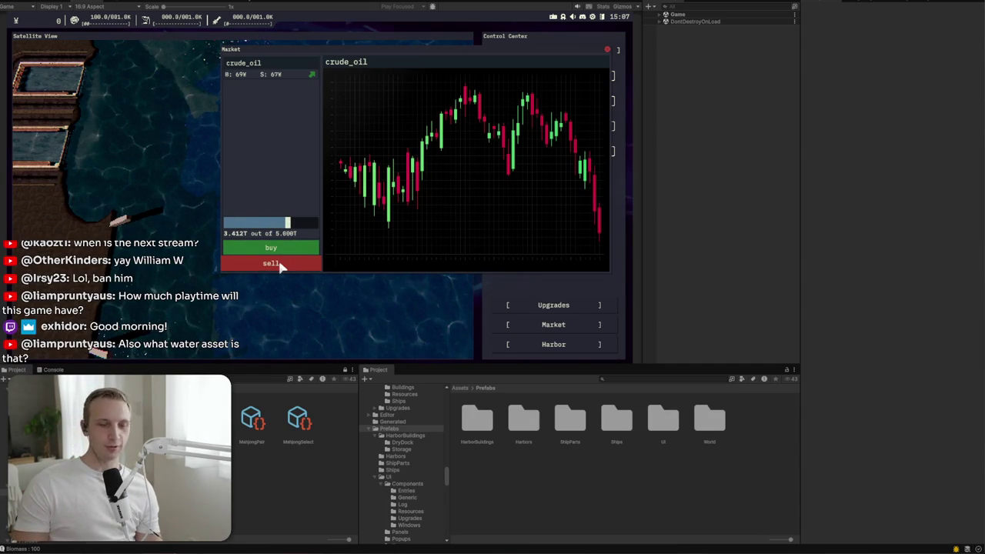
pyautogui.moveTo(289, 223); pyautogui.dragTo(228, 224)
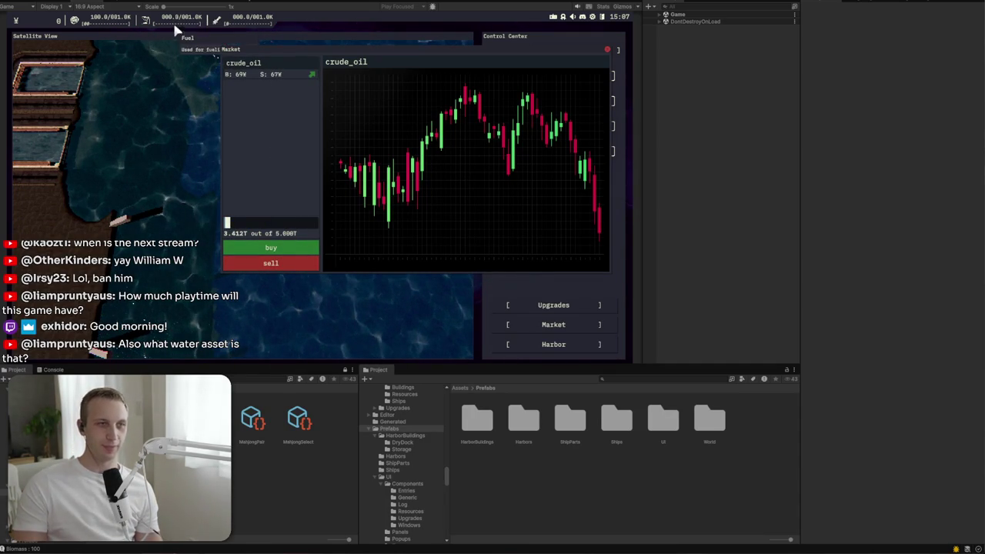
pyautogui.moveTo(228, 223)
pyautogui.mouseDown()
pyautogui.moveTo(321, 226)
pyautogui.moveTo(313, 228)
pyautogui.mouseUp()
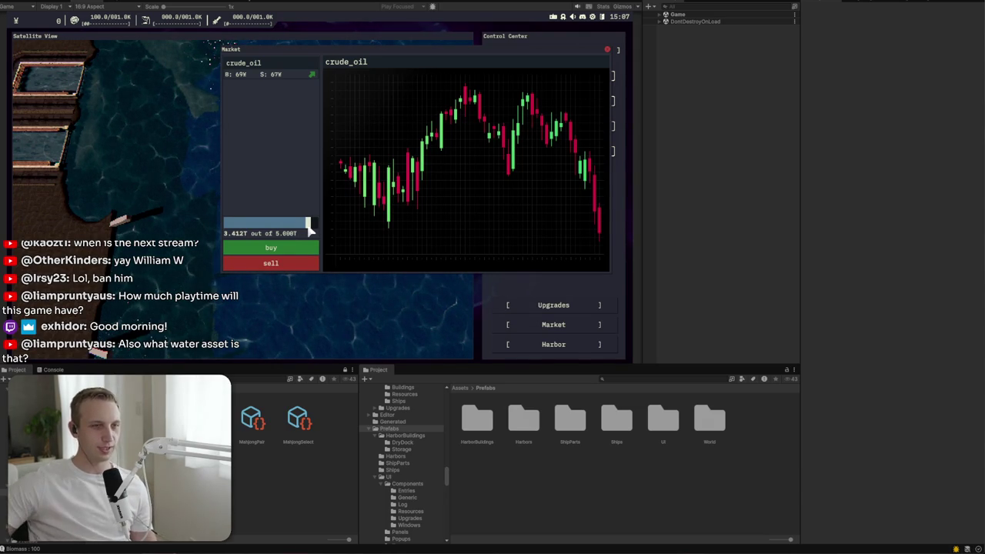
pyautogui.moveTo(311, 227)
pyautogui.mouseDown()
pyautogui.moveTo(222, 232)
pyautogui.moveTo(332, 225)
pyautogui.mouseUp()
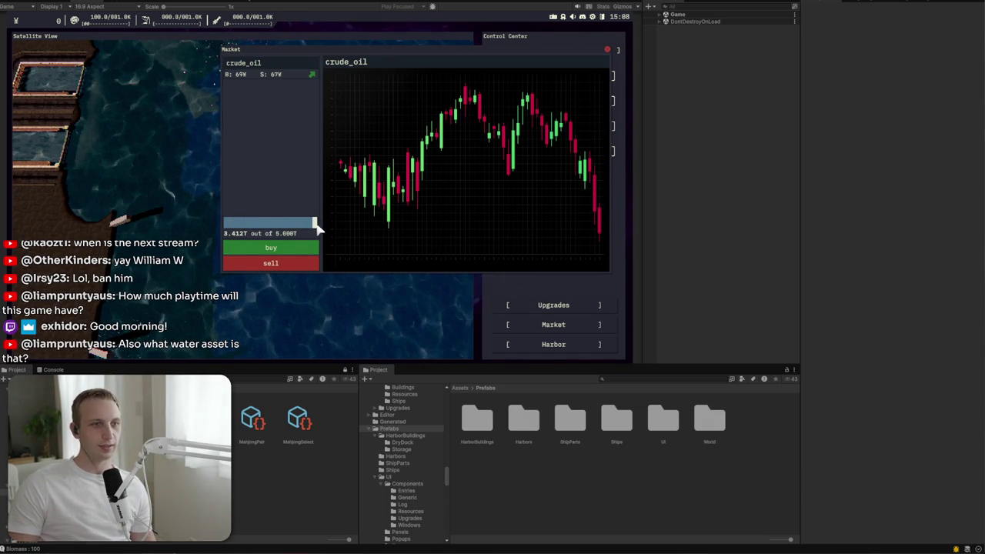
pyautogui.moveTo(309, 224)
pyautogui.mouseDown()
pyautogui.moveTo(241, 234)
pyautogui.moveTo(304, 229)
pyautogui.moveTo(255, 227)
pyautogui.mouseUp()
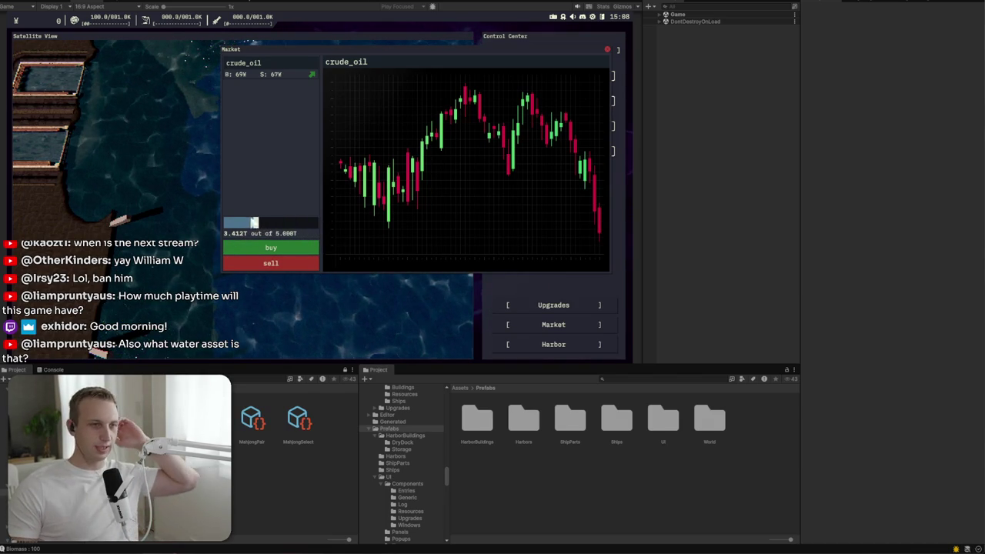
pyautogui.moveTo(256, 223); pyautogui.dragTo(313, 222)
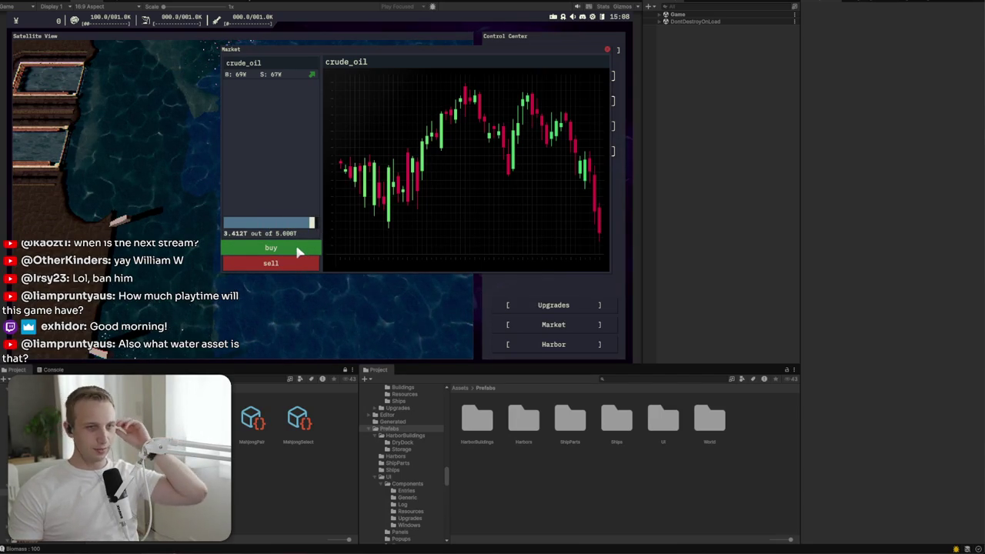
pyautogui.click(301, 224)
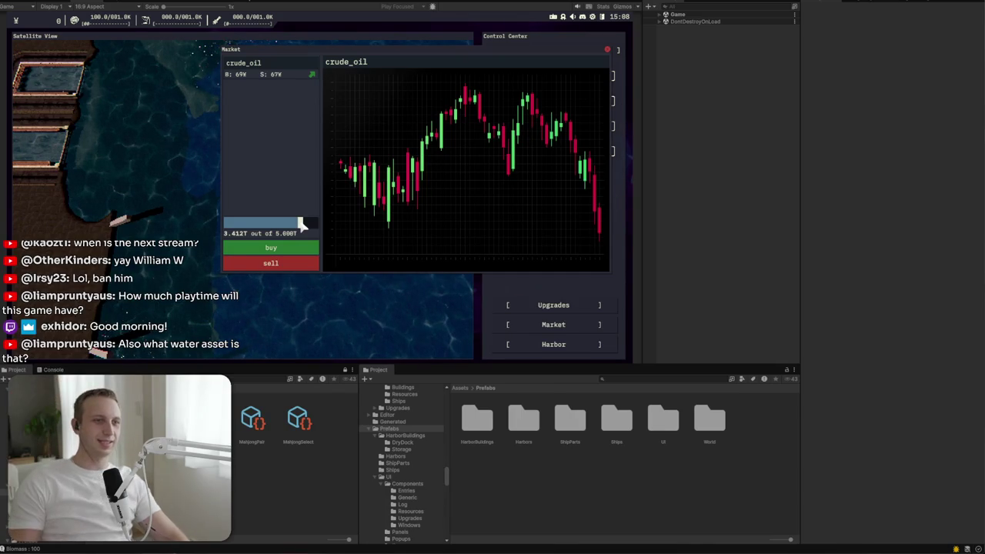
pyautogui.moveTo(298, 222)
pyautogui.mouseDown()
pyautogui.moveTo(218, 223)
pyautogui.moveTo(316, 223)
pyautogui.moveTo(220, 222)
pyautogui.mouseUp()
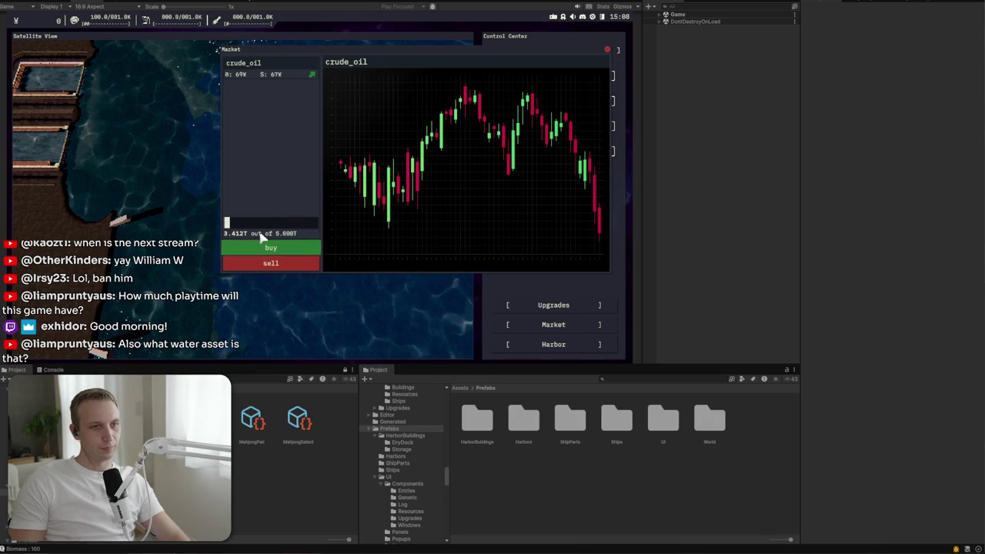
# Step: Keep testing the amount slider from the full 5.000T, ending at empty
pyautogui.moveTo(262, 227); pyautogui.dragTo(396, 231)
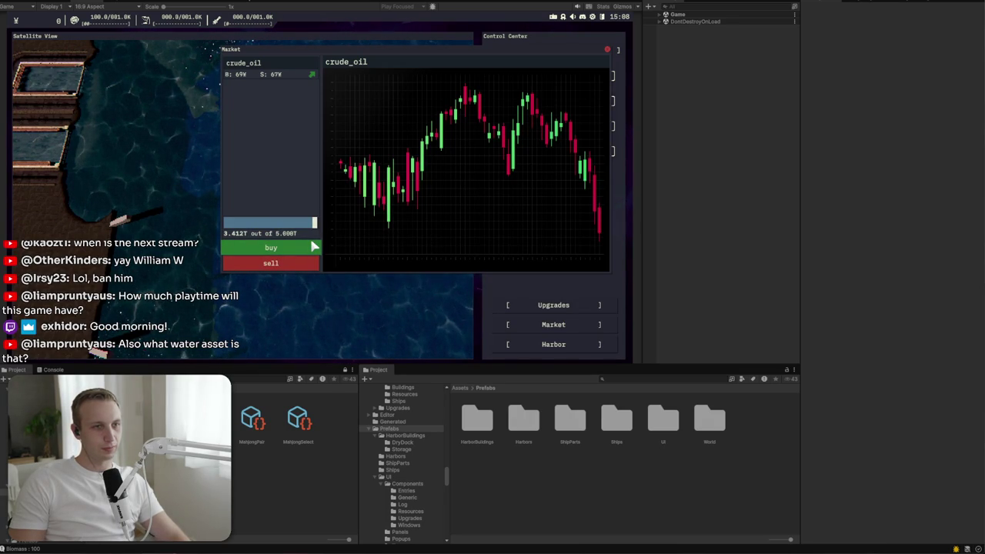
pyautogui.moveTo(315, 222); pyautogui.dragTo(226, 227)
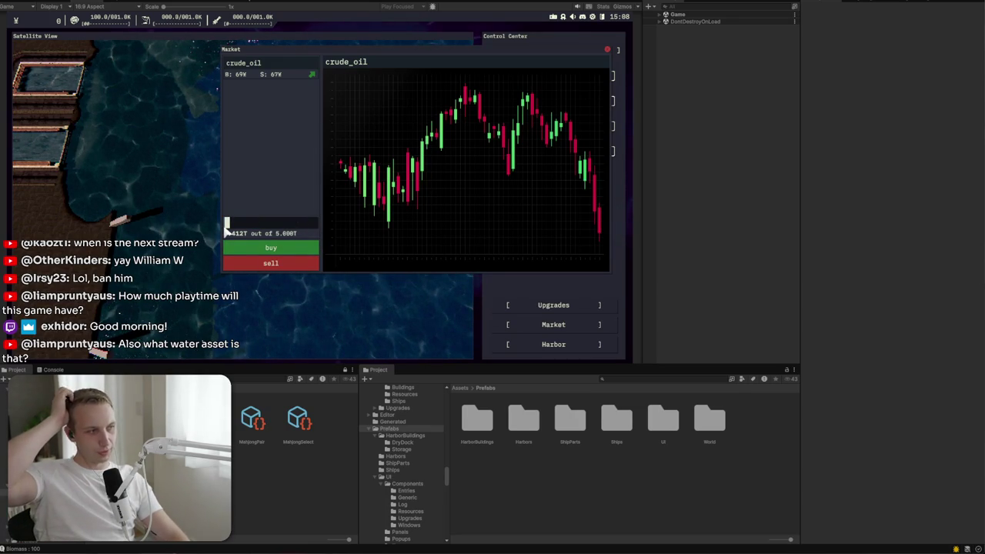
pyautogui.moveTo(227, 225); pyautogui.dragTo(347, 232)
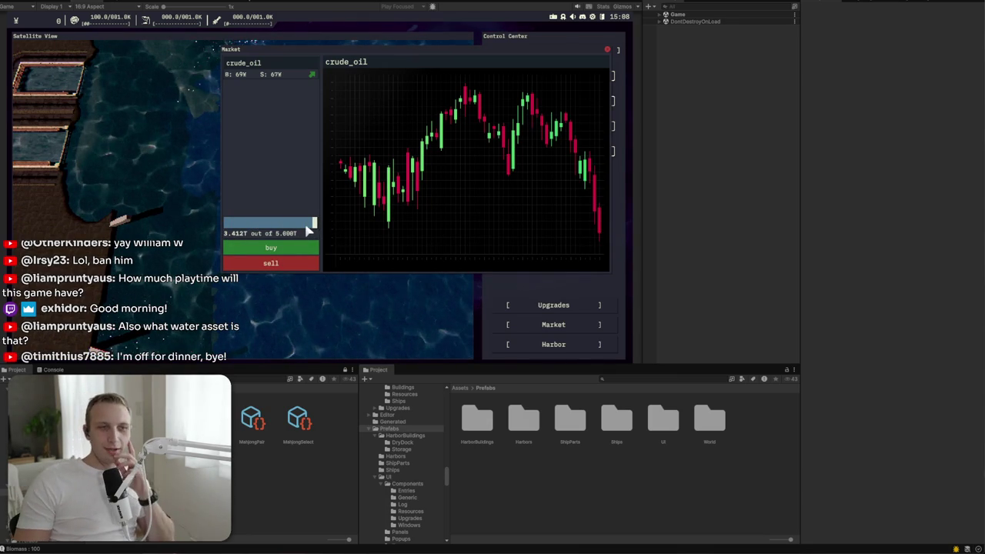
pyautogui.moveTo(310, 224)
pyautogui.mouseDown()
pyautogui.moveTo(204, 225)
pyautogui.moveTo(322, 229)
pyautogui.moveTo(237, 225)
pyautogui.moveTo(305, 223)
pyautogui.moveTo(243, 223)
pyautogui.moveTo(299, 228)
pyautogui.mouseUp()
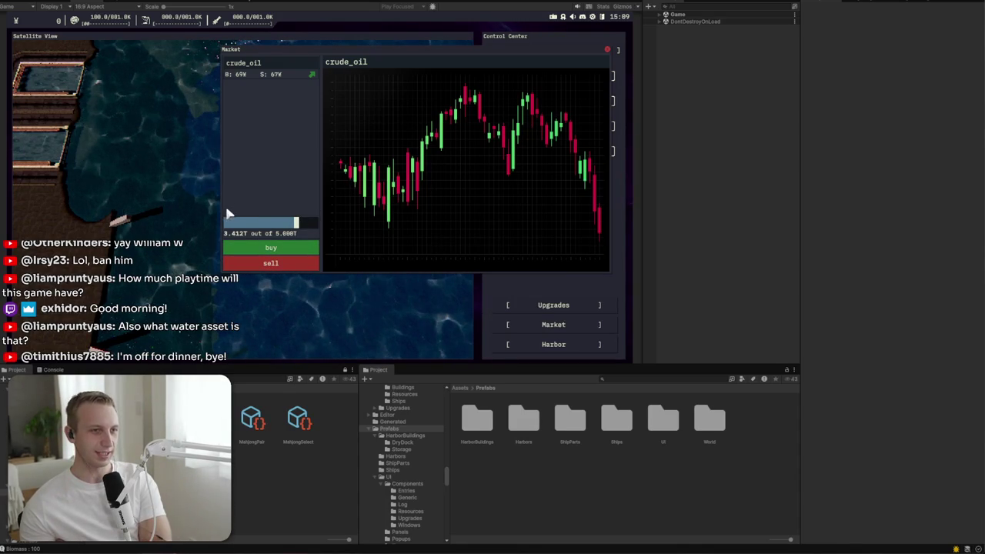
pyautogui.moveTo(235, 228)
pyautogui.mouseDown()
pyautogui.moveTo(231, 220)
pyautogui.moveTo(278, 224)
pyautogui.mouseUp()
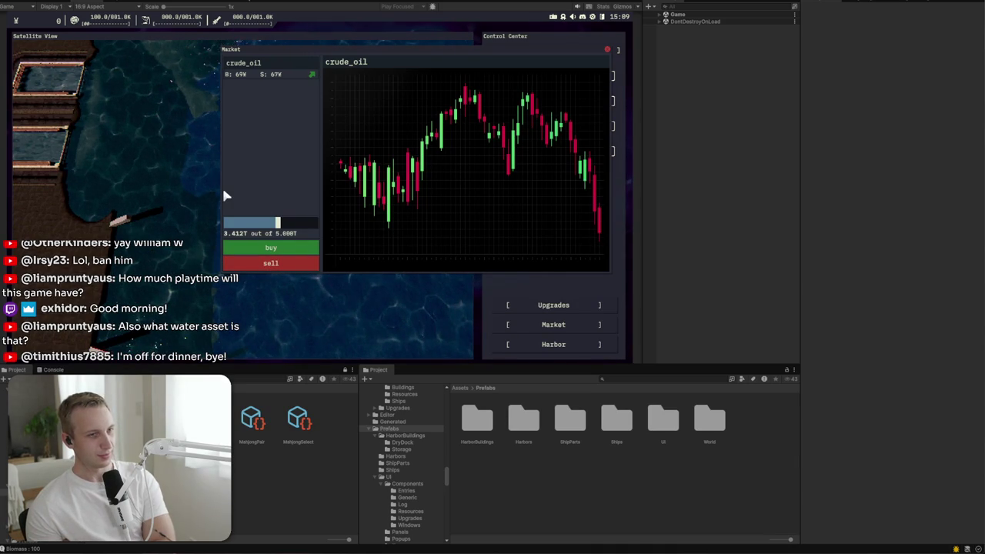
pyautogui.moveTo(254, 221)
pyautogui.mouseDown()
pyautogui.moveTo(301, 221)
pyautogui.moveTo(221, 230)
pyautogui.mouseUp()
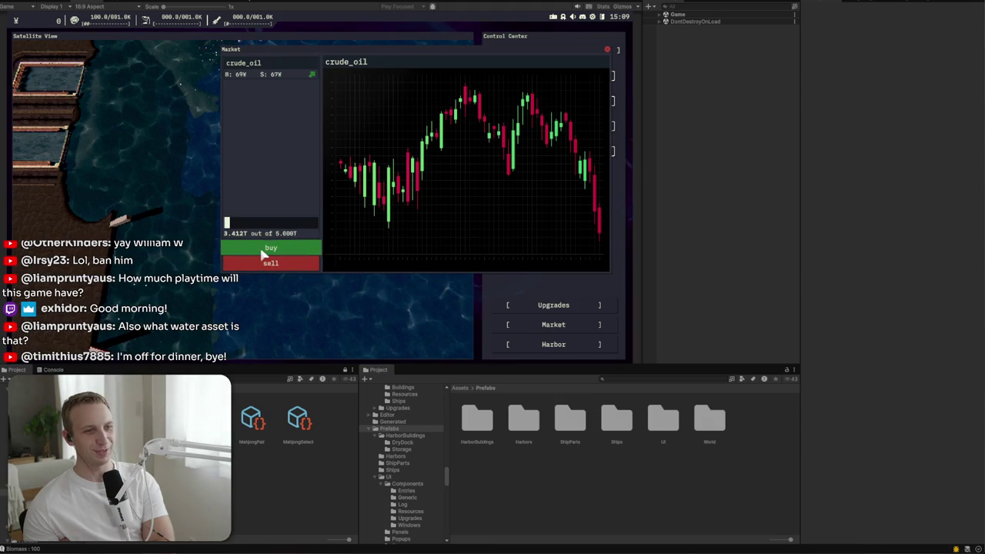
pyautogui.moveTo(263, 224)
pyautogui.mouseDown()
pyautogui.moveTo(295, 222)
pyautogui.moveTo(315, 236)
pyautogui.moveTo(146, 235)
pyautogui.mouseUp()
# Step: Reposition the Market window and set the trade amount to a middle value
pyautogui.moveTo(330, 57)
pyautogui.mouseDown()
pyautogui.moveTo(166, 97)
pyautogui.moveTo(337, 63)
pyautogui.mouseUp()
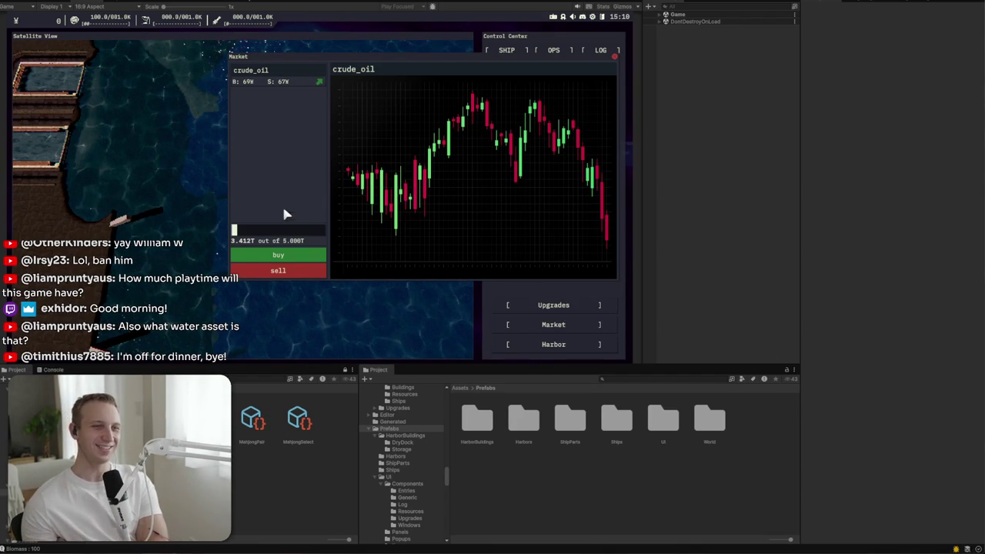
pyautogui.click(273, 232)
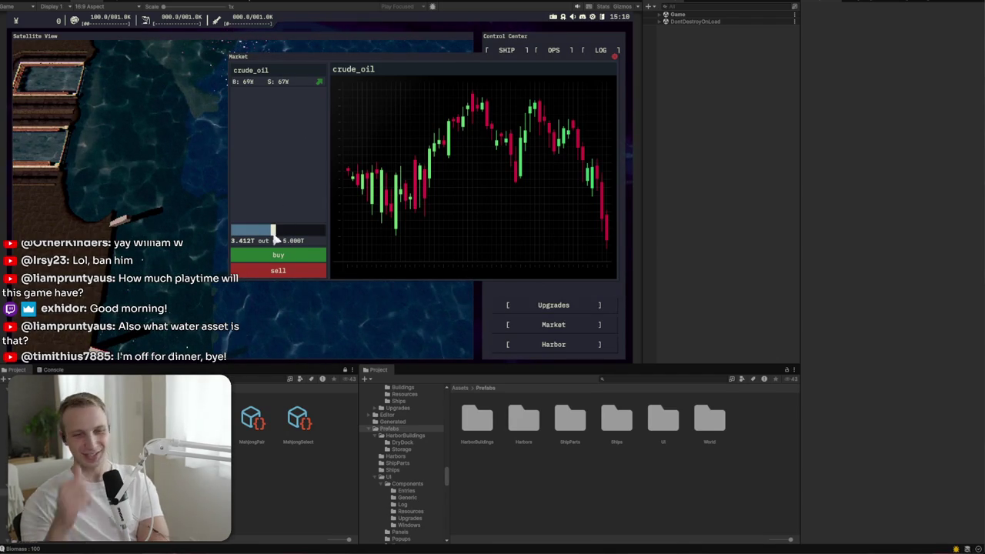
pyautogui.click(293, 232)
pyautogui.moveTo(568, 54)
pyautogui.mouseDown()
pyautogui.moveTo(403, 176)
pyautogui.moveTo(315, 187)
pyautogui.mouseUp()
pyautogui.moveTo(48, 166)
pyautogui.mouseDown()
pyautogui.moveTo(77, 129)
pyautogui.moveTo(110, 136)
pyautogui.moveTo(132, 123)
pyautogui.moveTo(214, 126)
pyautogui.moveTo(285, 158)
pyautogui.moveTo(459, 161)
pyautogui.moveTo(410, 99)
pyautogui.mouseUp()
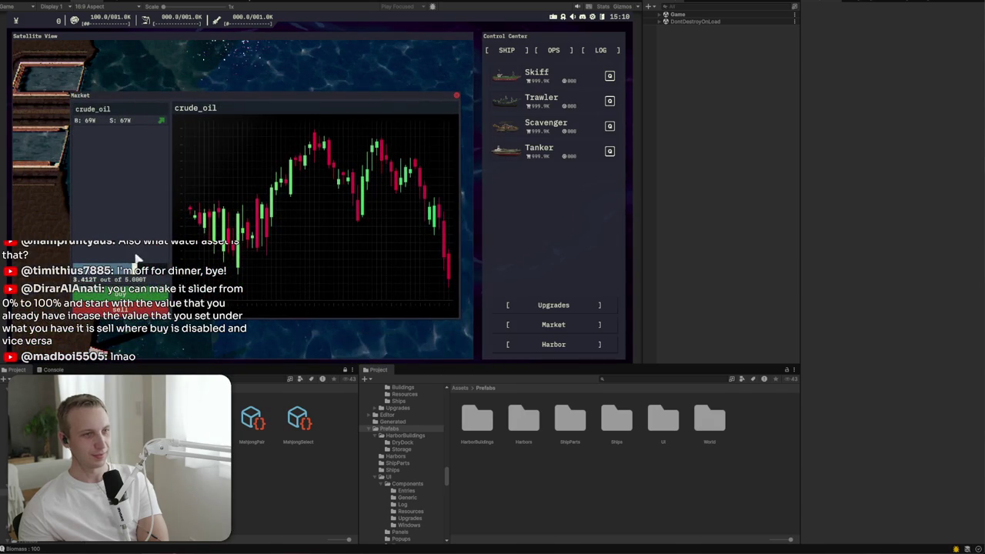
# Step: Test the amount slider down to empty and leave the window low over the Control Center
pyautogui.moveTo(143, 271)
pyautogui.mouseDown()
pyautogui.moveTo(71, 276)
pyautogui.moveTo(257, 273)
pyautogui.mouseUp()
pyautogui.moveTo(282, 99)
pyautogui.mouseDown()
pyautogui.moveTo(363, 70)
pyautogui.moveTo(393, 33)
pyautogui.moveTo(391, 49)
pyautogui.mouseUp()
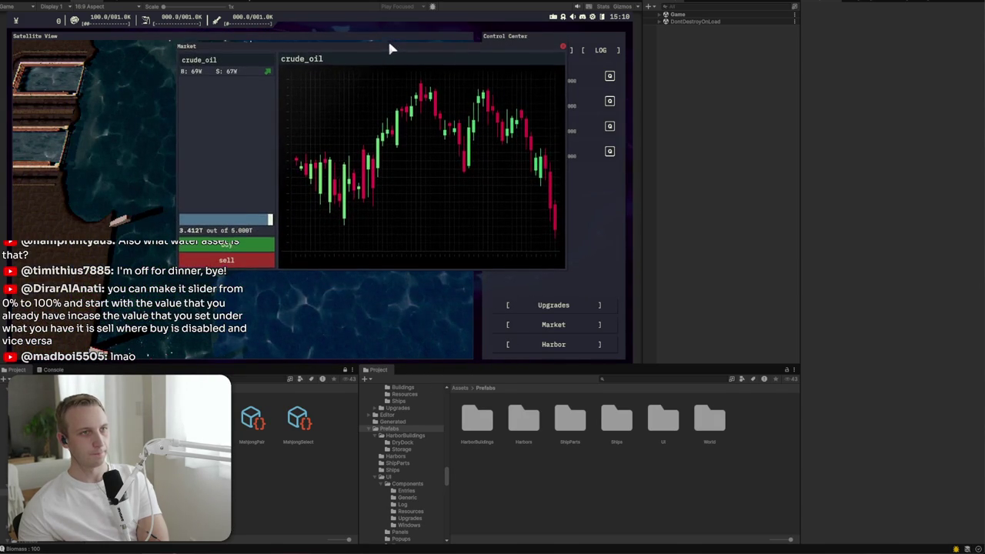
pyautogui.moveTo(250, 228)
pyautogui.mouseDown()
pyautogui.moveTo(198, 223)
pyautogui.moveTo(259, 221)
pyautogui.moveTo(182, 224)
pyautogui.mouseUp()
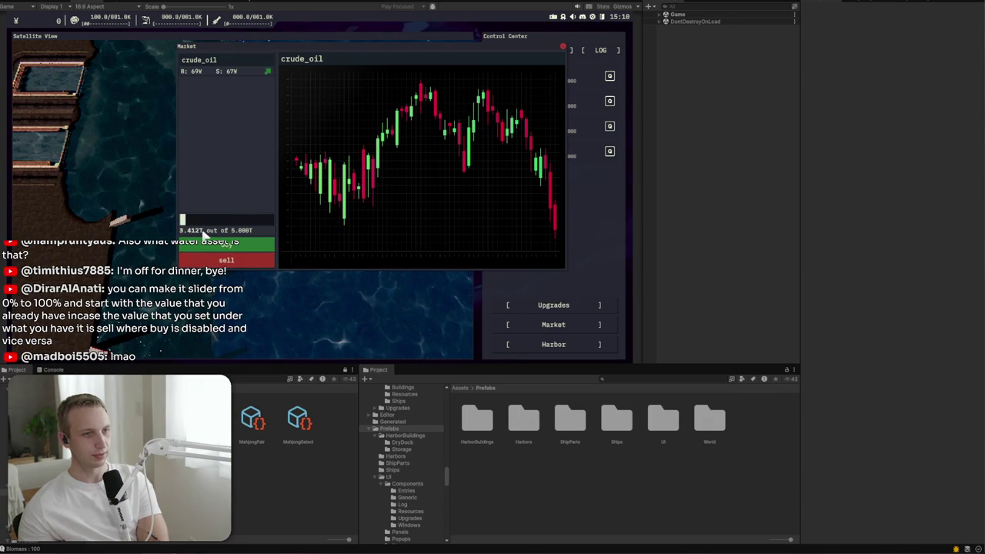
pyautogui.moveTo(215, 215)
pyautogui.mouseDown()
pyautogui.moveTo(264, 220)
pyautogui.moveTo(59, 221)
pyautogui.mouseUp()
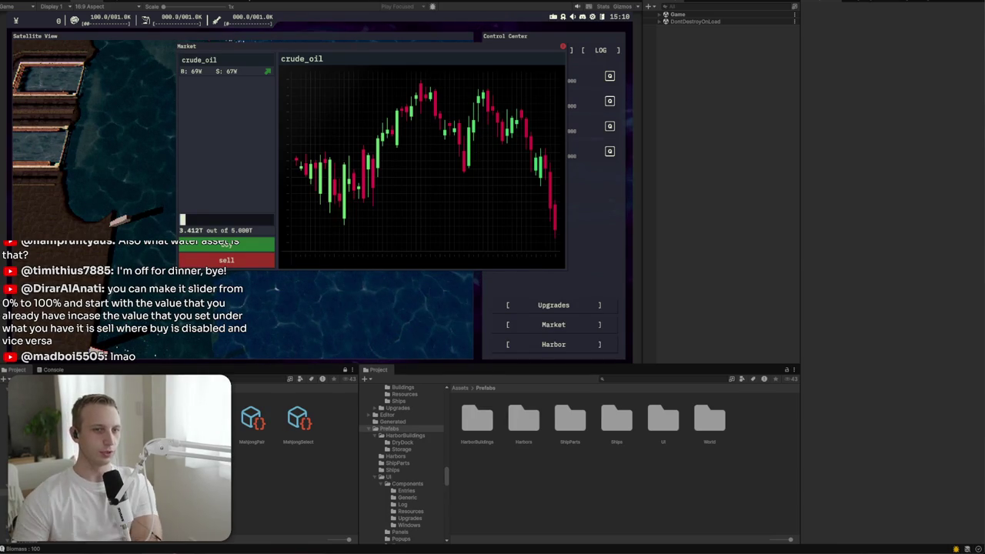
pyautogui.moveTo(280, 46)
pyautogui.mouseDown()
pyautogui.moveTo(177, 49)
pyautogui.moveTo(187, 44)
pyautogui.moveTo(182, 61)
pyautogui.mouseUp()
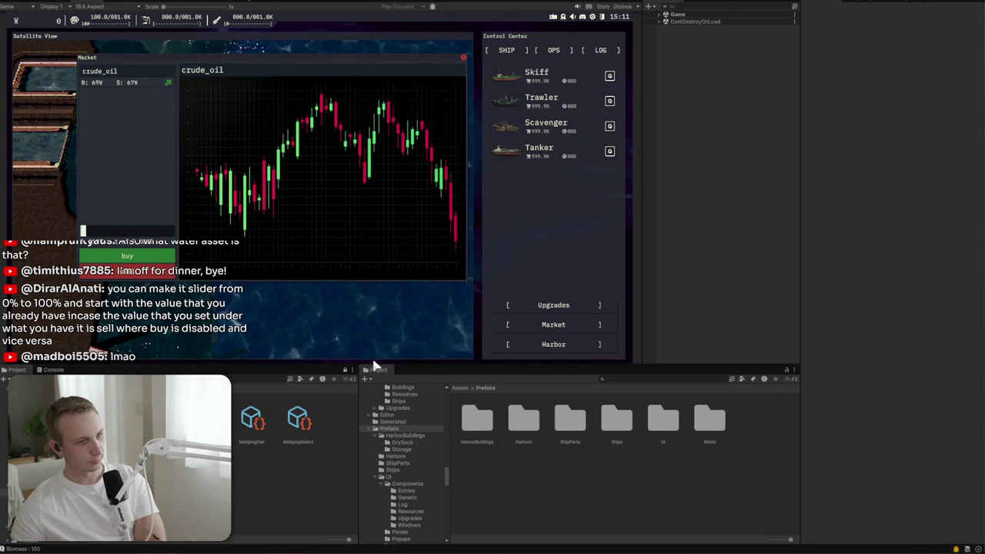
pyautogui.moveTo(446, 57); pyautogui.dragTo(657, 225)
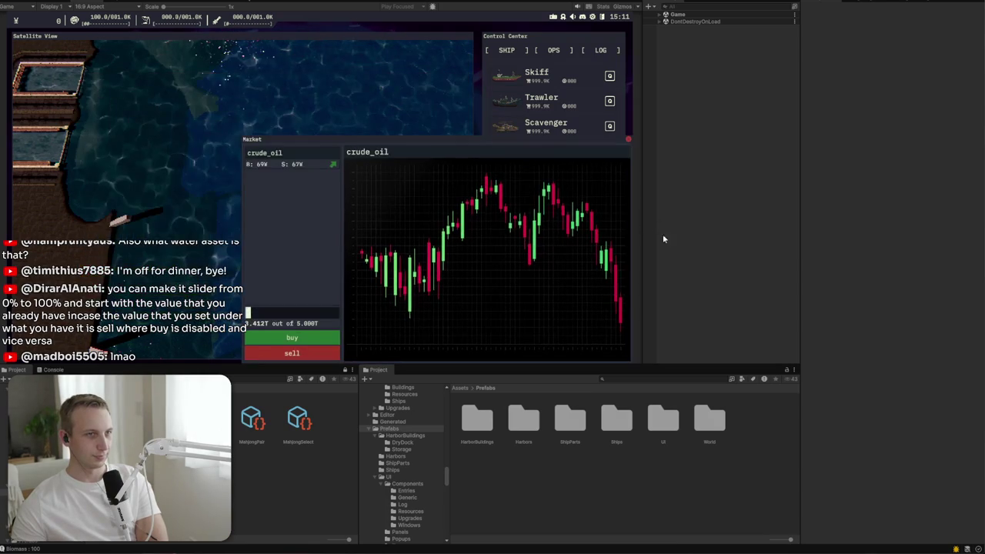
# Step: Drag the Market window to the upper left of the Satellite View, clear of the Control Center ship list
pyautogui.moveTo(542, 304); pyautogui.dragTo(311, 304)
pyautogui.moveTo(123, 144)
pyautogui.mouseDown()
pyautogui.moveTo(308, 106)
pyautogui.moveTo(128, 49)
pyautogui.mouseUp()
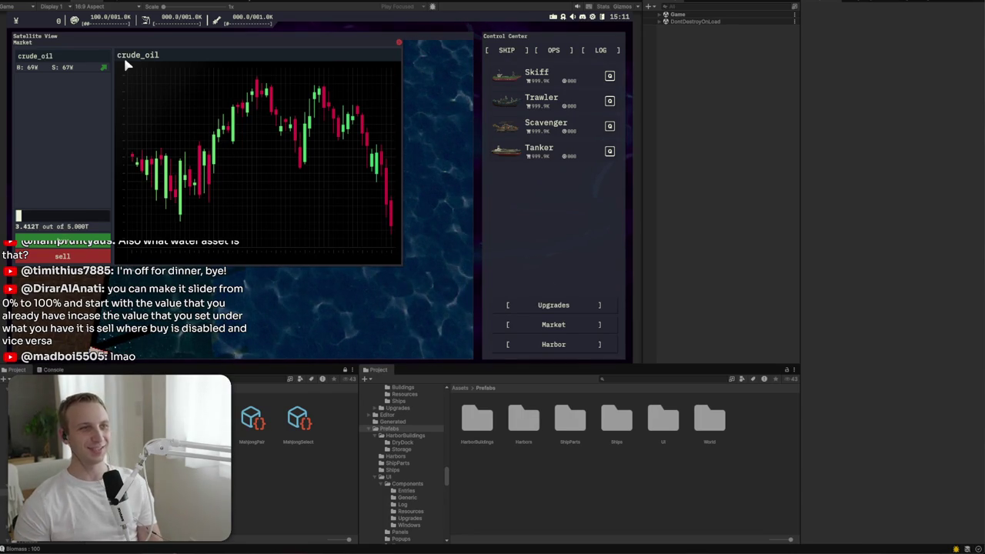
pyautogui.moveTo(160, 40); pyautogui.dragTo(195, 80)
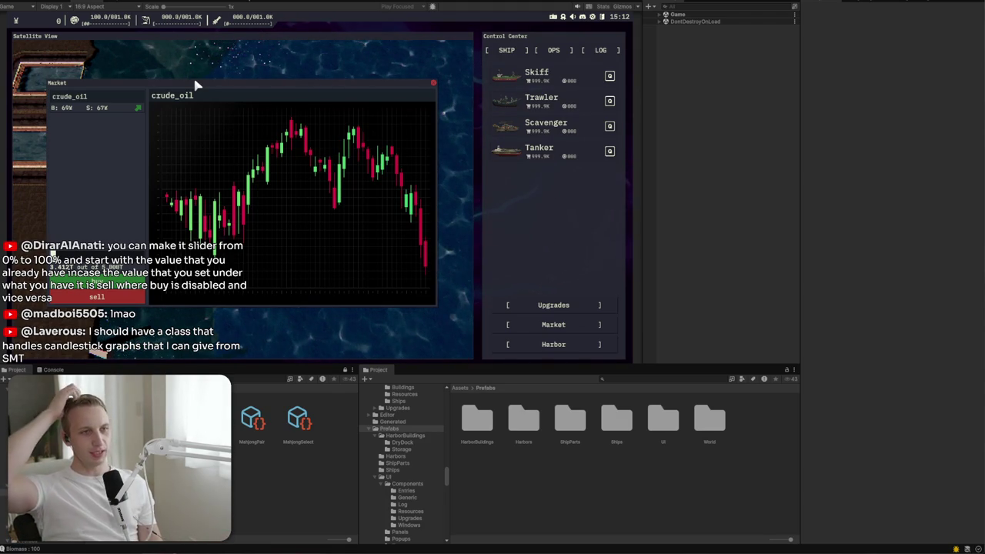
pyautogui.moveTo(195, 80)
pyautogui.mouseDown()
pyautogui.moveTo(269, 78)
pyautogui.moveTo(318, 132)
pyautogui.moveTo(247, 91)
pyautogui.mouseUp()
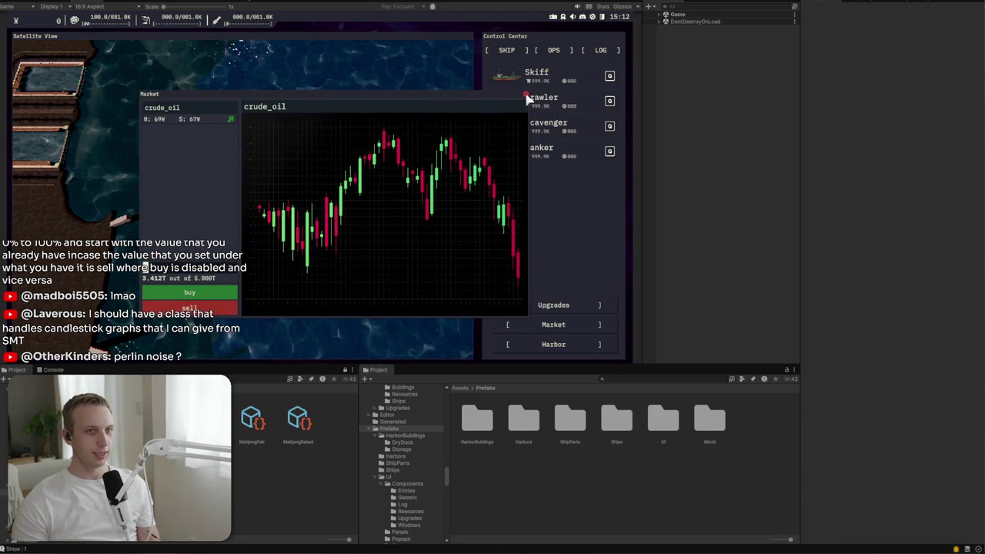
# Step: Switch the satellite view to the harbor, open the crude_oil Market, and close the Upgrades window
pyautogui.click(525, 93)
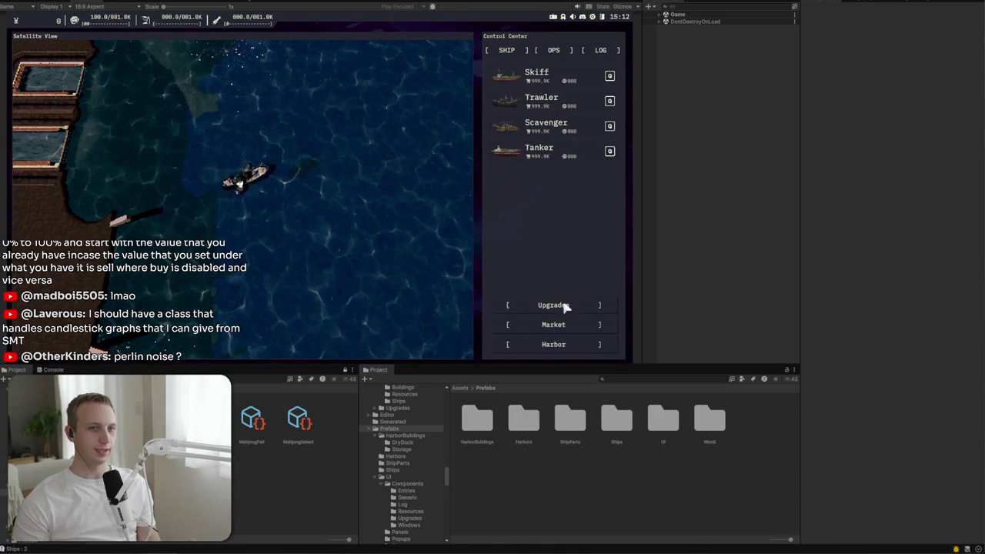
pyautogui.click(562, 345)
pyautogui.click(554, 305)
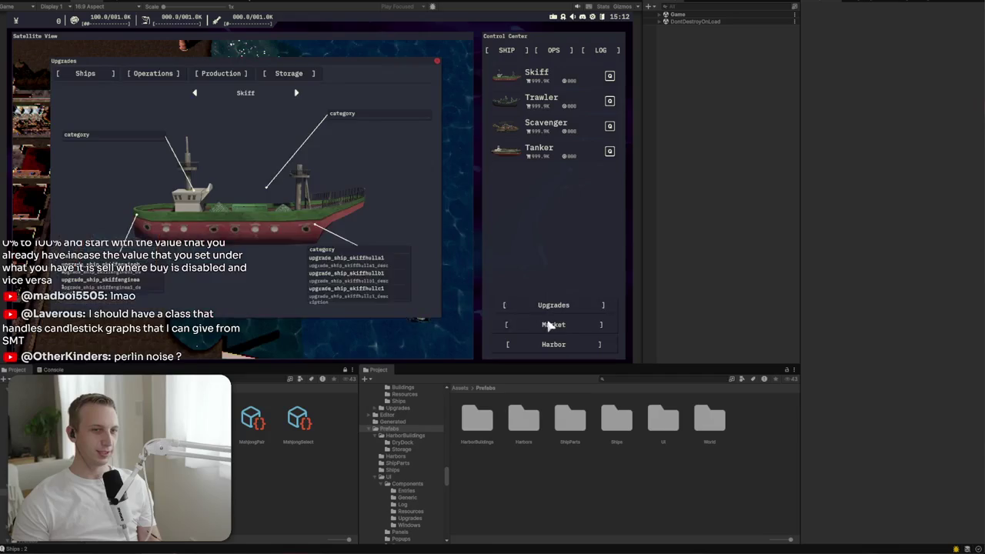
pyautogui.click(543, 324)
pyautogui.click(436, 60)
# Step: Close the crude_oil Market window and pan the map over to the harbor buildings
pyautogui.moveTo(426, 104)
pyautogui.mouseDown()
pyautogui.moveTo(374, 126)
pyautogui.moveTo(379, 141)
pyautogui.mouseUp()
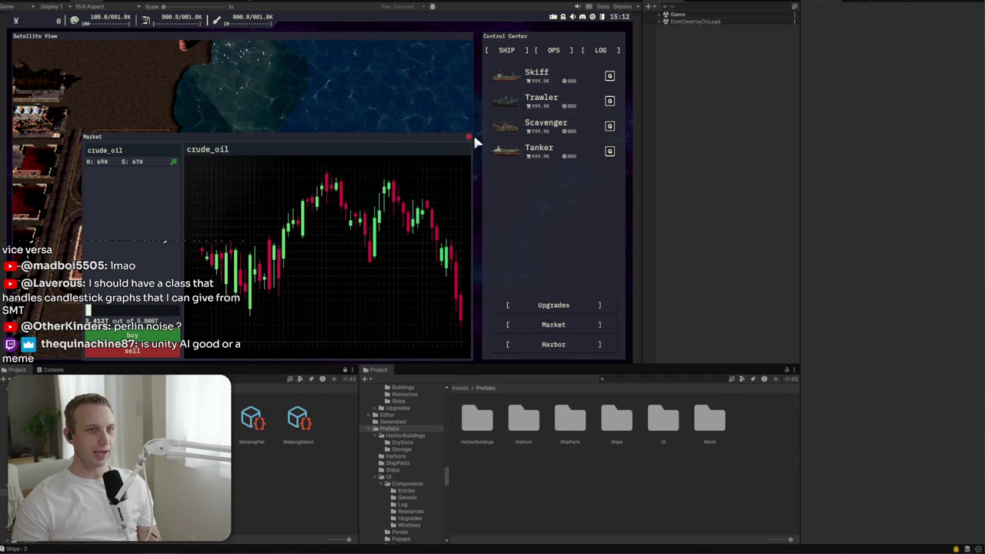
pyautogui.click(466, 137)
pyautogui.moveTo(465, 140); pyautogui.dragTo(194, 214)
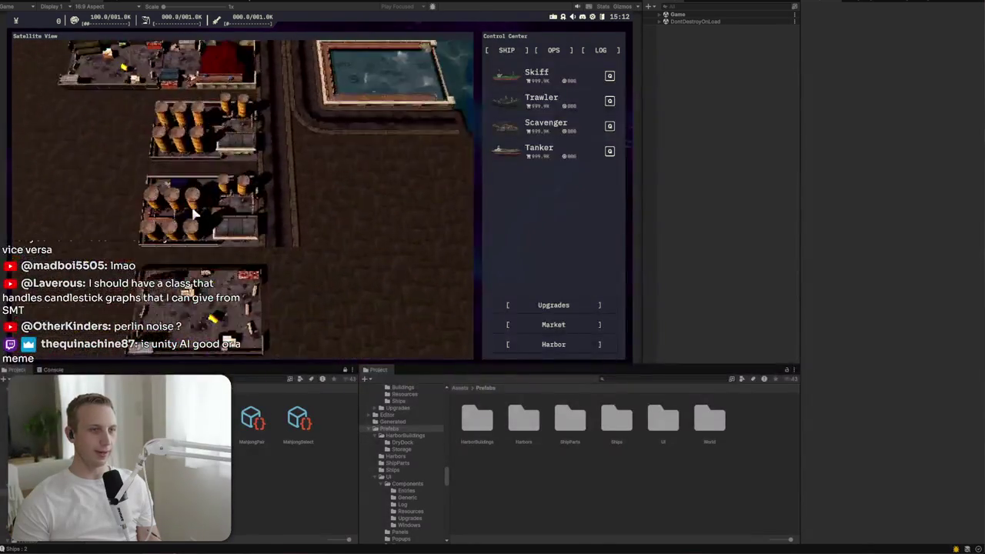
# Step: Zoom the satellite map in and out until the harbor and coastline are framed
pyautogui.scroll(-5, 192, 207)
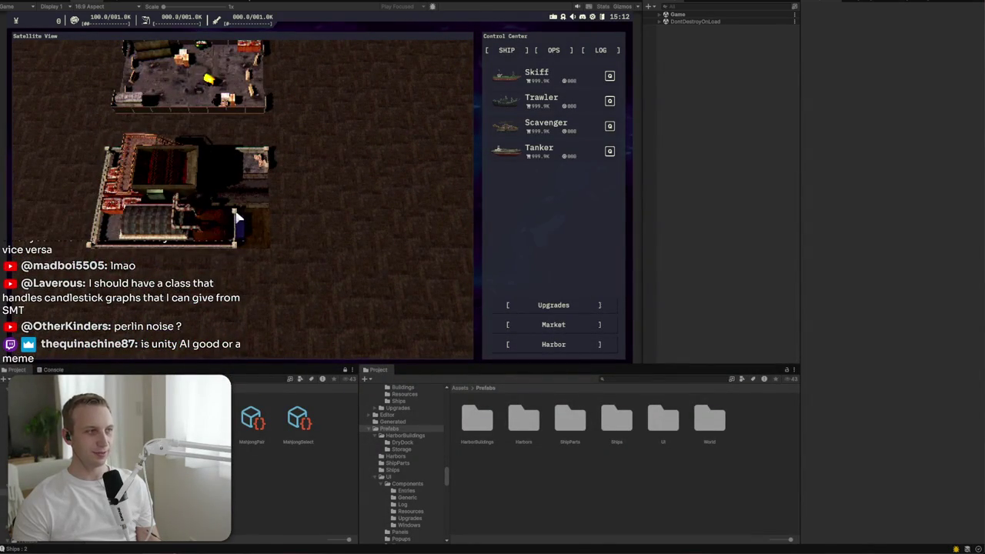
pyautogui.scroll(3, 237, 243)
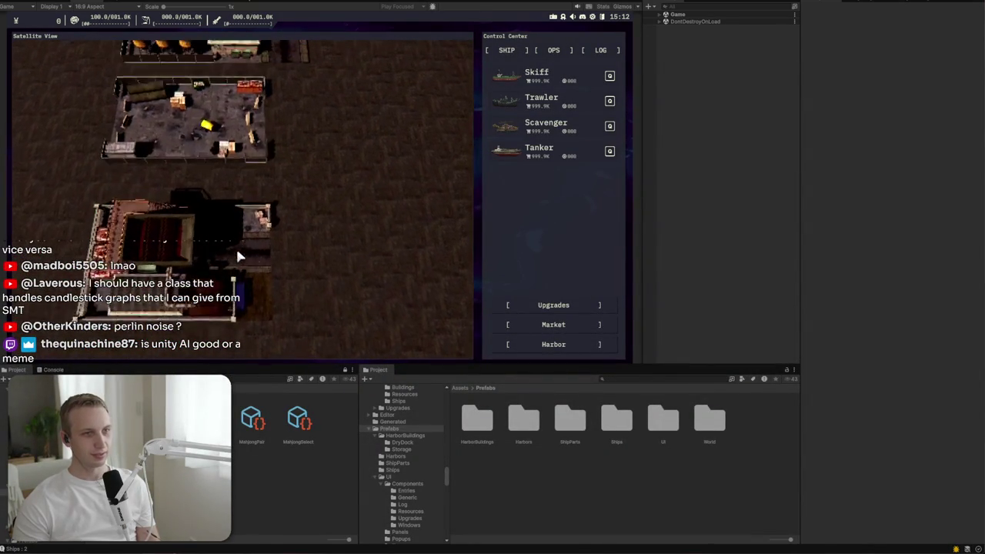
pyautogui.scroll(2, 261, 288)
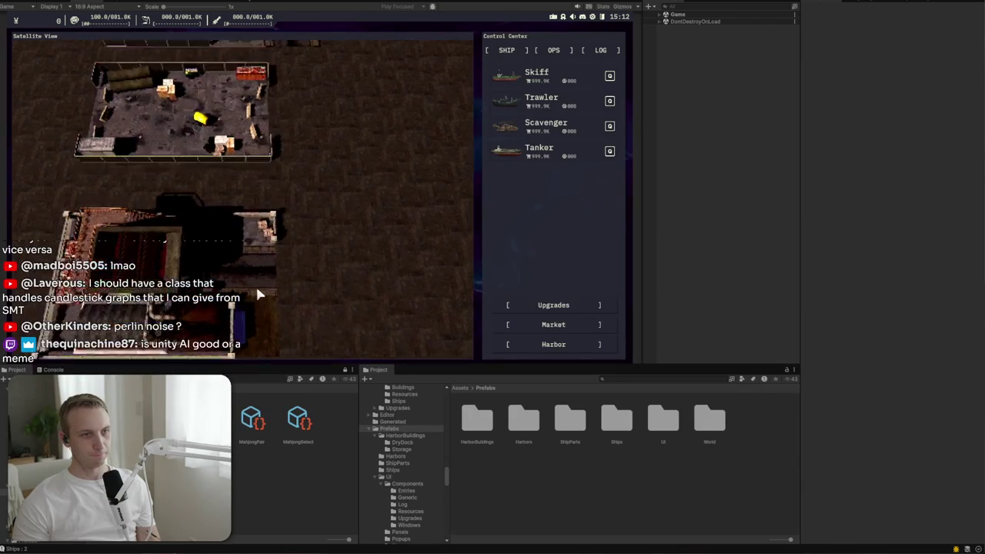
pyautogui.scroll(-3, 255, 284)
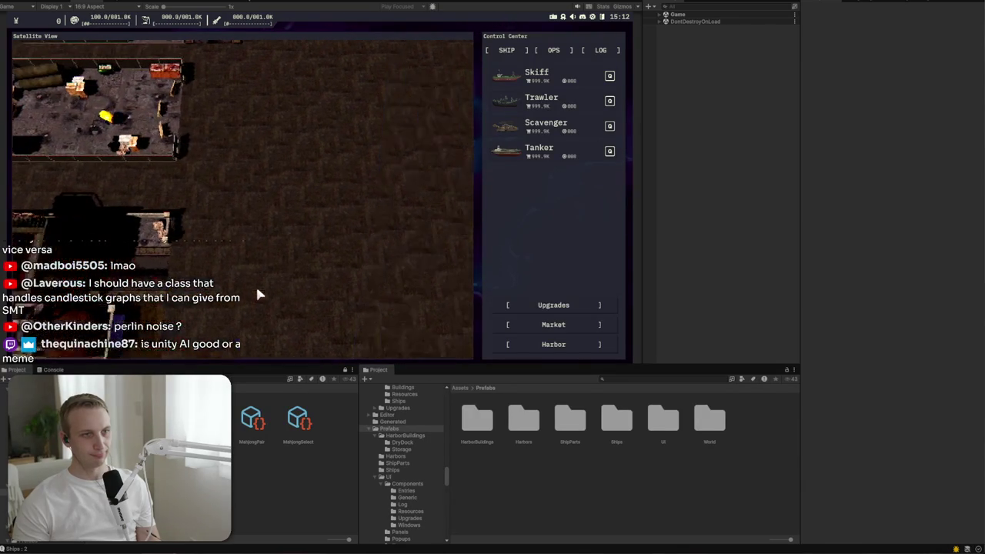
pyautogui.scroll(3, 257, 291)
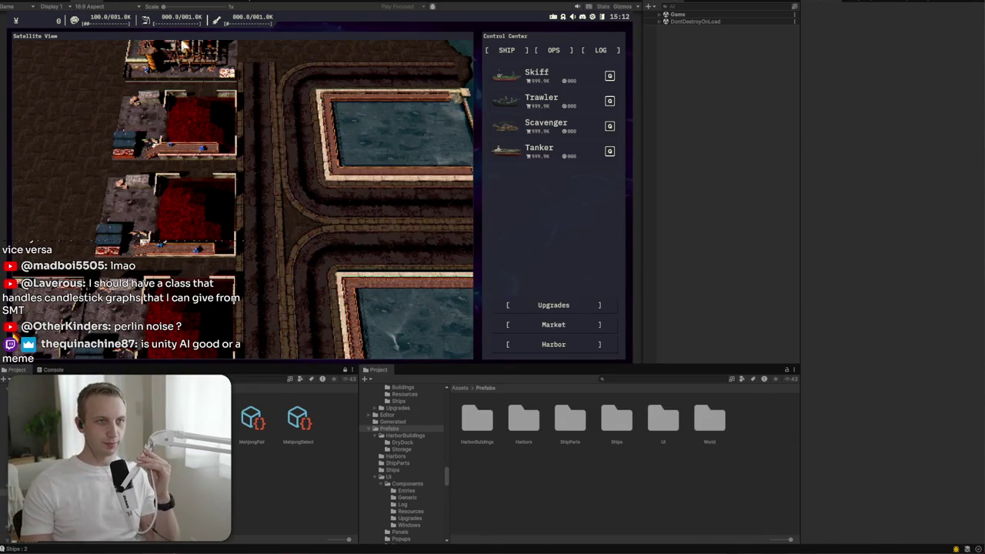
pyautogui.moveTo(216, 24)
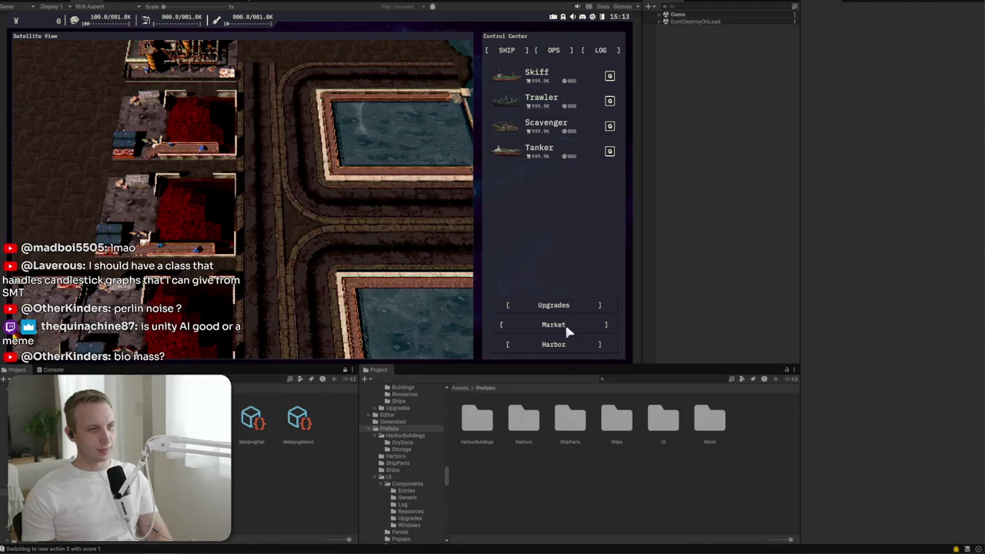
pyautogui.scroll(-3, 398, 279)
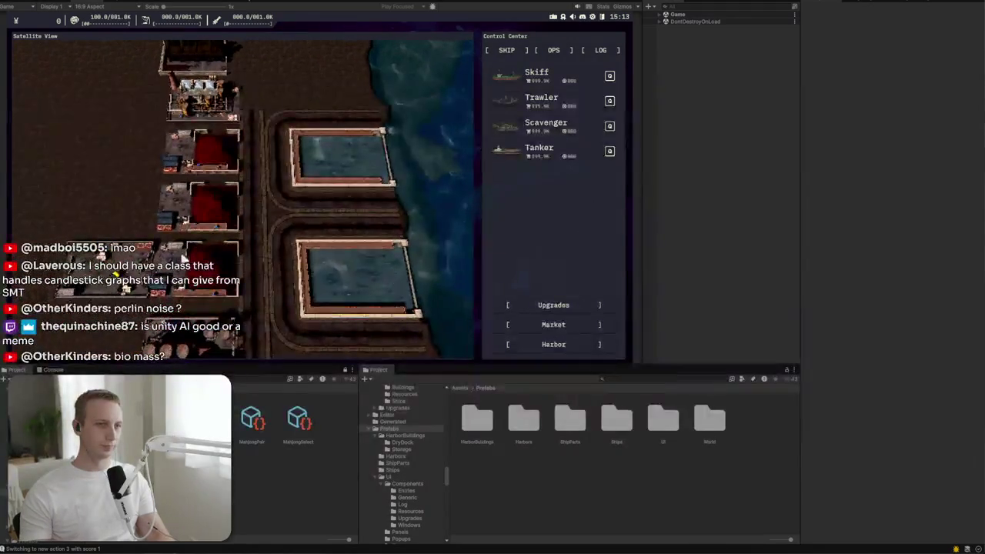
pyautogui.scroll(2, 340, 163)
pyautogui.scroll(-5, 340, 163)
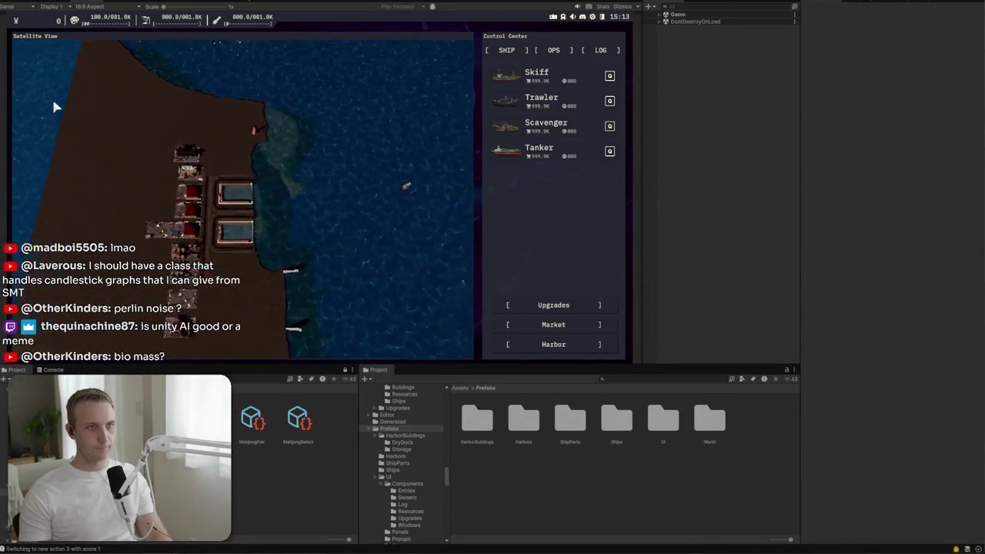
# Step: Open and close the game's Settings dialog, then show the Control Center's empty OPS tab
pyautogui.moveTo(26, 21)
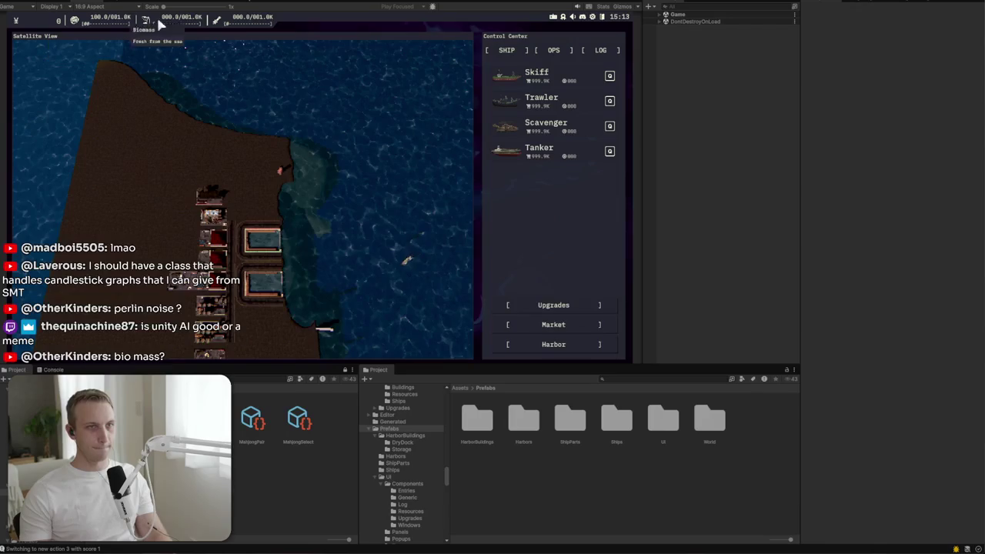
pyautogui.click(591, 19)
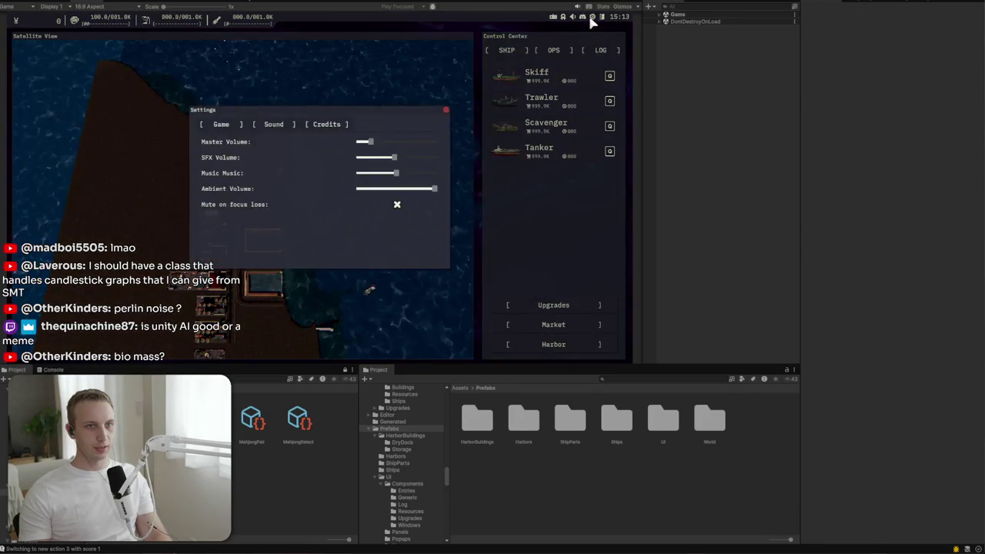
pyautogui.click(447, 111)
pyautogui.click(562, 48)
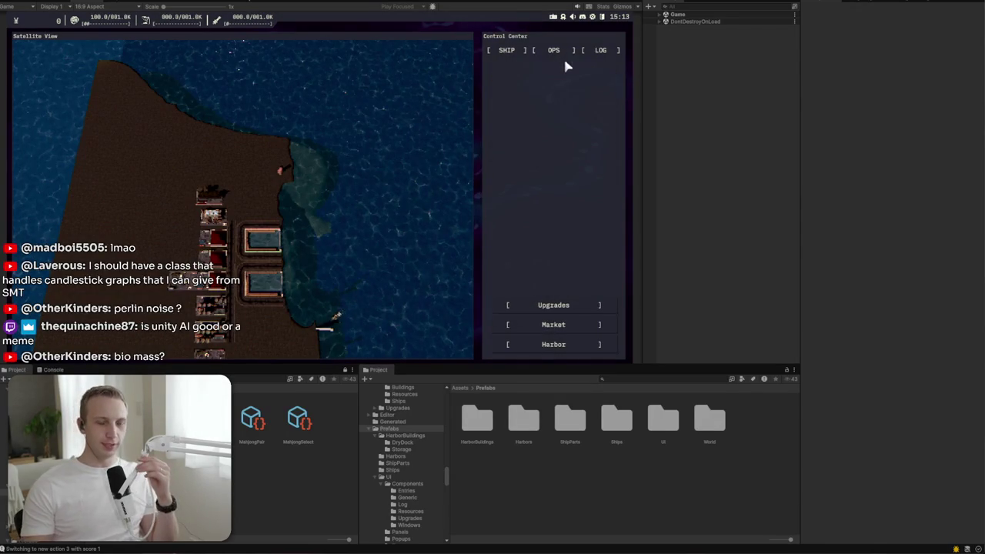
# Step: Return the Control Center to the ship list and browse the Operations, Production, Ships and Storage upgrade tabs
pyautogui.click(551, 325)
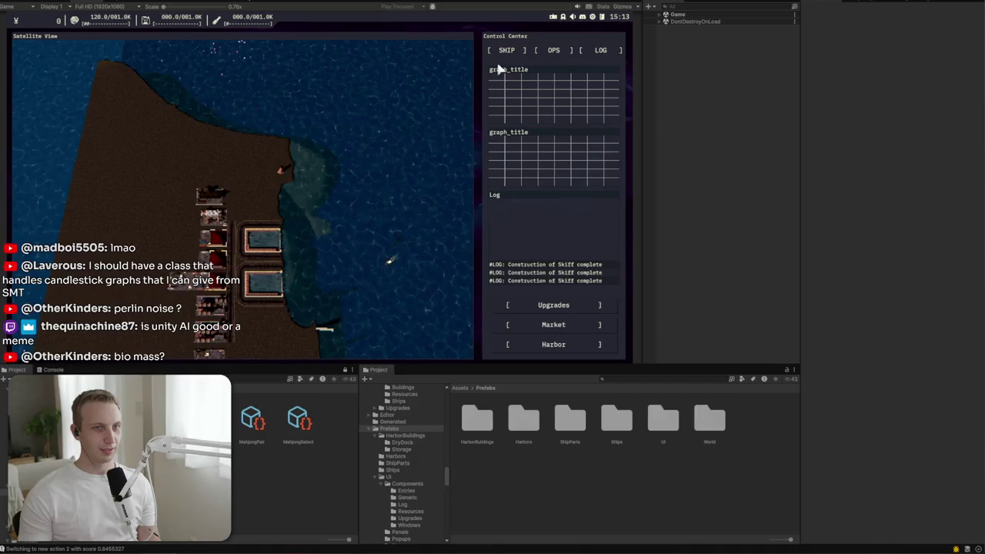
pyautogui.click(509, 50)
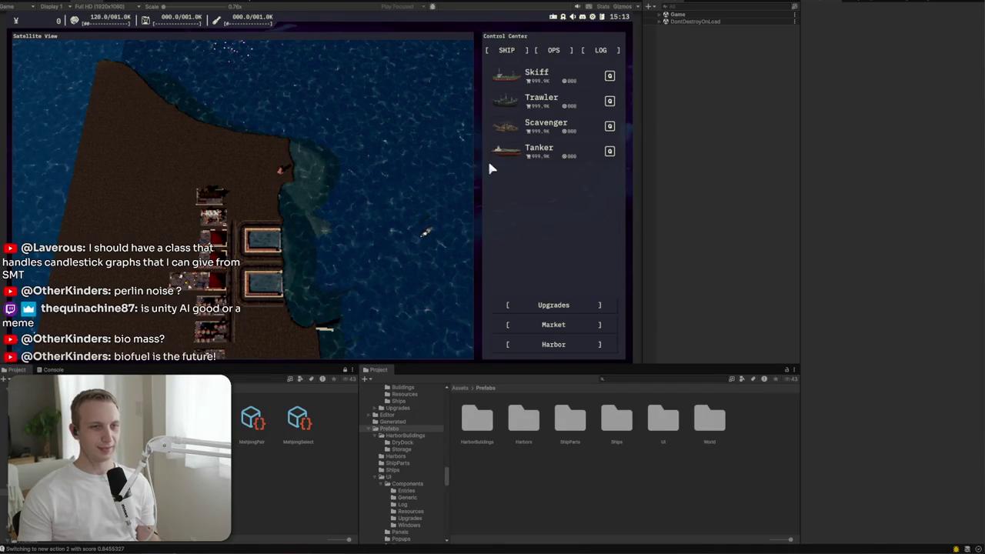
pyautogui.click(568, 306)
pyautogui.click(171, 75)
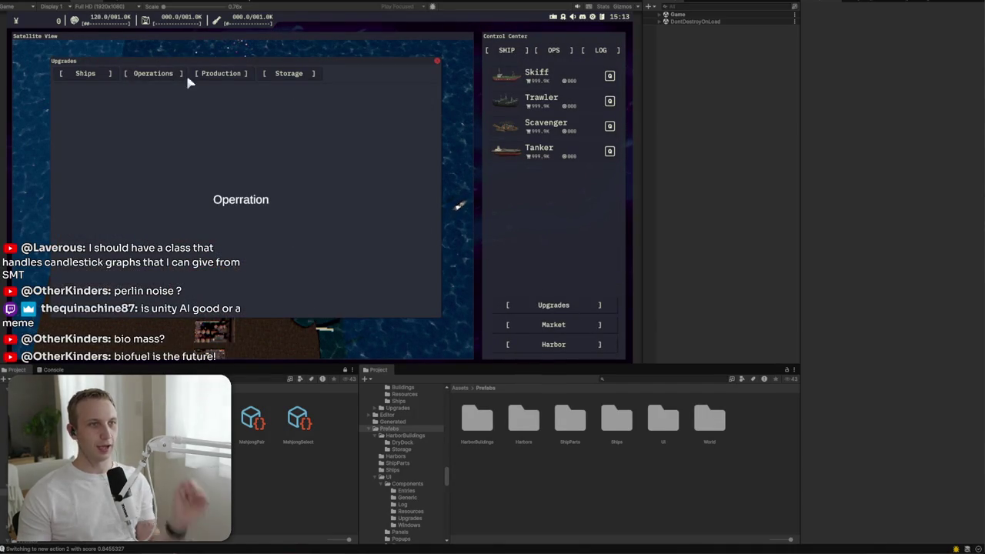
pyautogui.click(194, 75)
pyautogui.click(115, 75)
pyautogui.click(157, 75)
pyautogui.click(292, 77)
# Step: Toggle the Control Center between OPS and SHIP, revisit the upgrade tabs, then close Upgrades
pyautogui.click(560, 54)
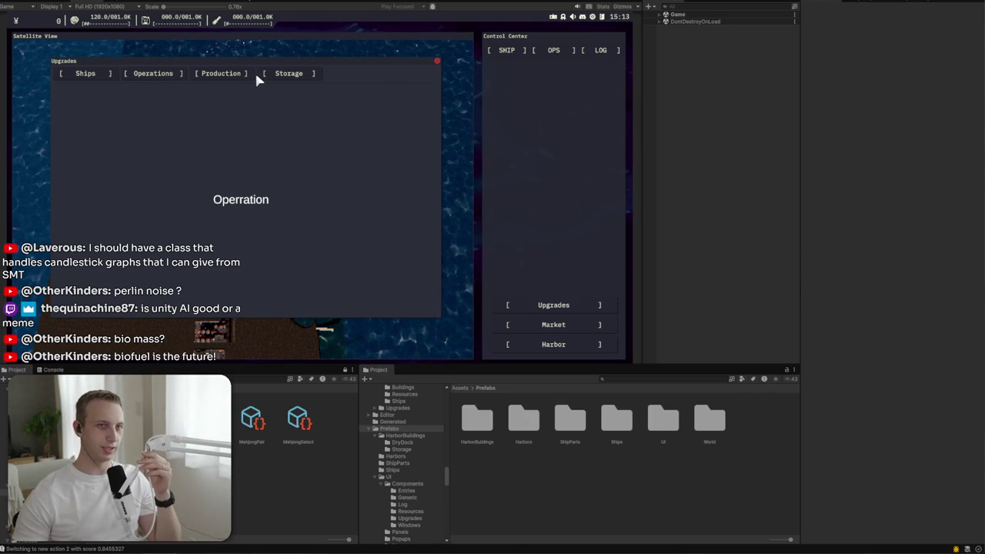
pyautogui.click(510, 54)
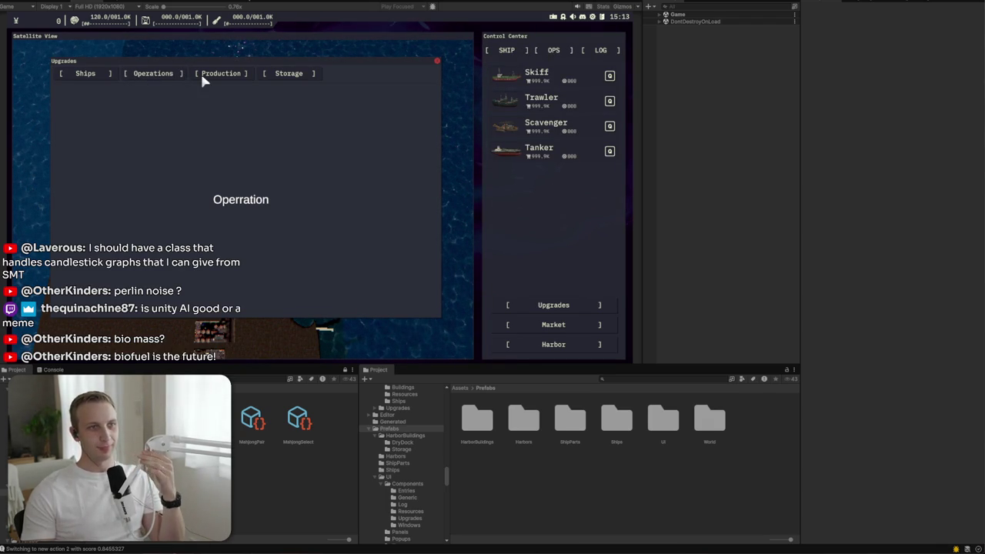
pyautogui.click(225, 77)
pyautogui.click(75, 75)
pyautogui.click(158, 80)
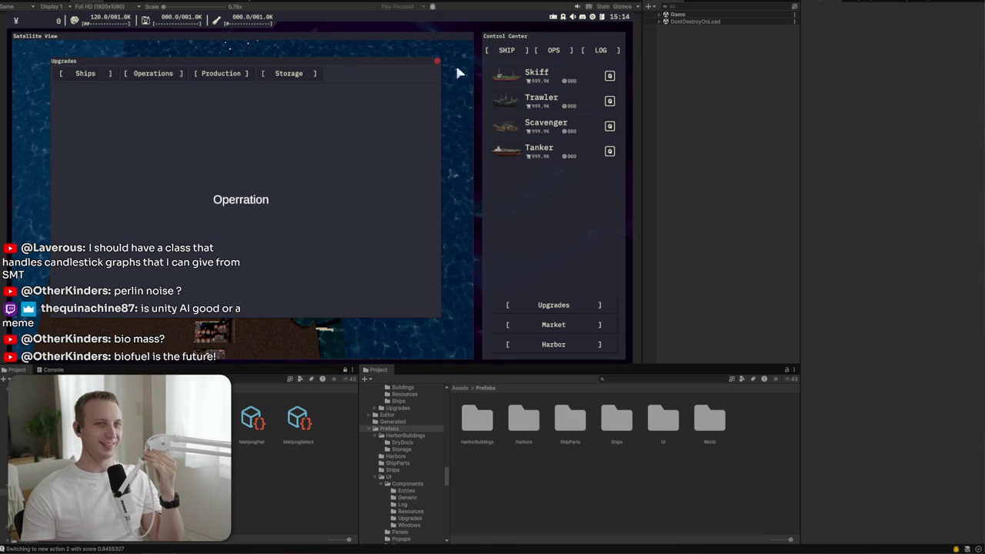
pyautogui.click(231, 79)
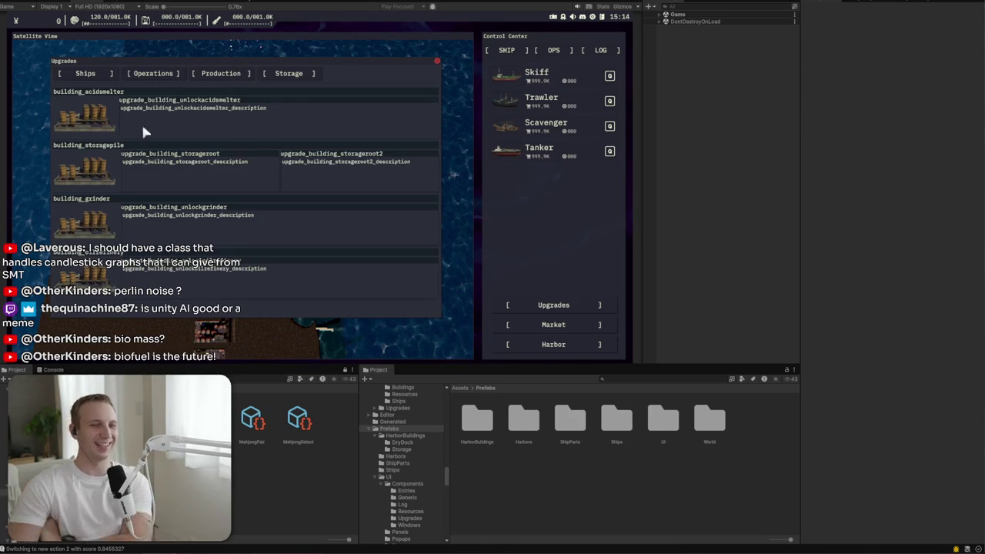
pyautogui.click(147, 73)
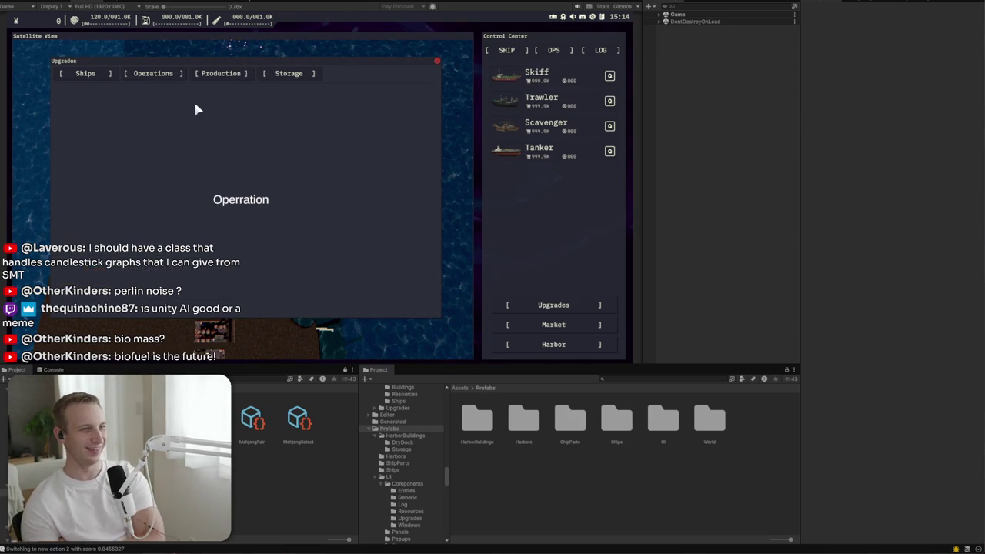
pyautogui.click(101, 73)
pyautogui.click(139, 80)
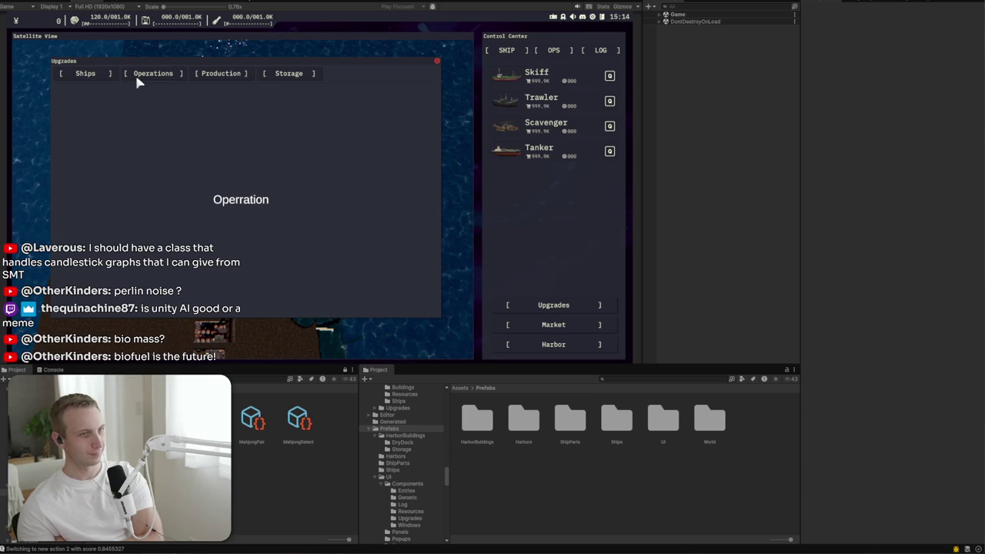
pyautogui.click(437, 60)
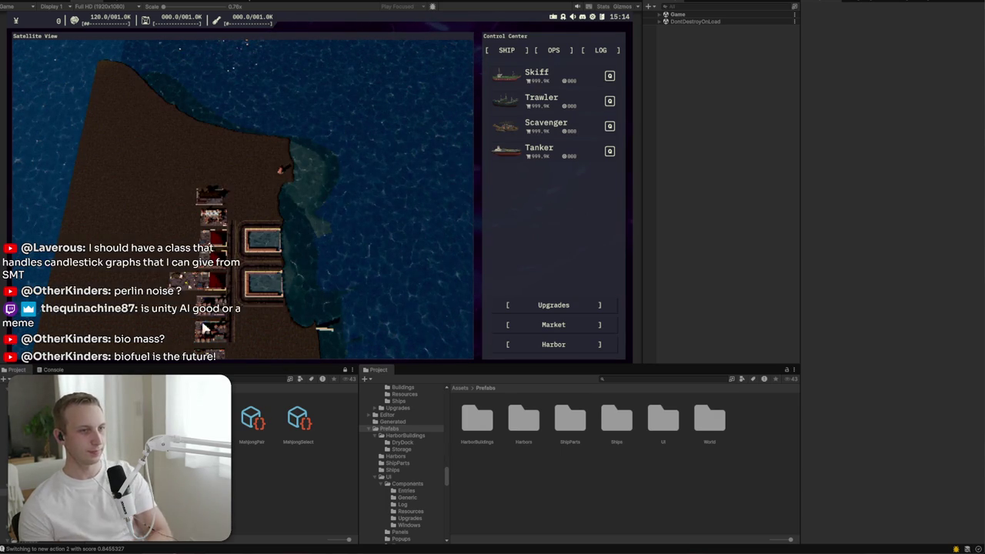
# Step: Zoom the satellite view in closely on the harbor pool next to the sea
pyautogui.scroll(2, 203, 327)
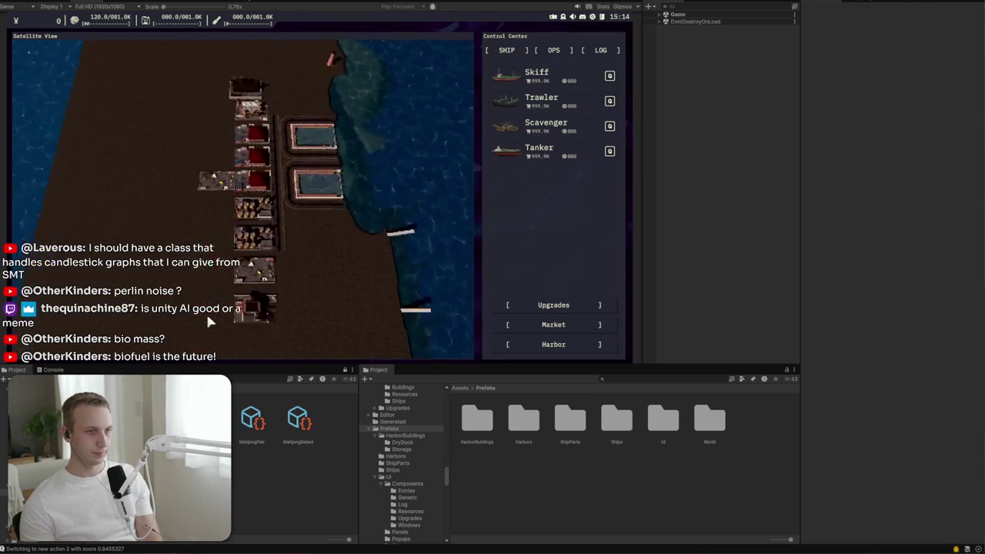
pyautogui.scroll(4, 206, 317)
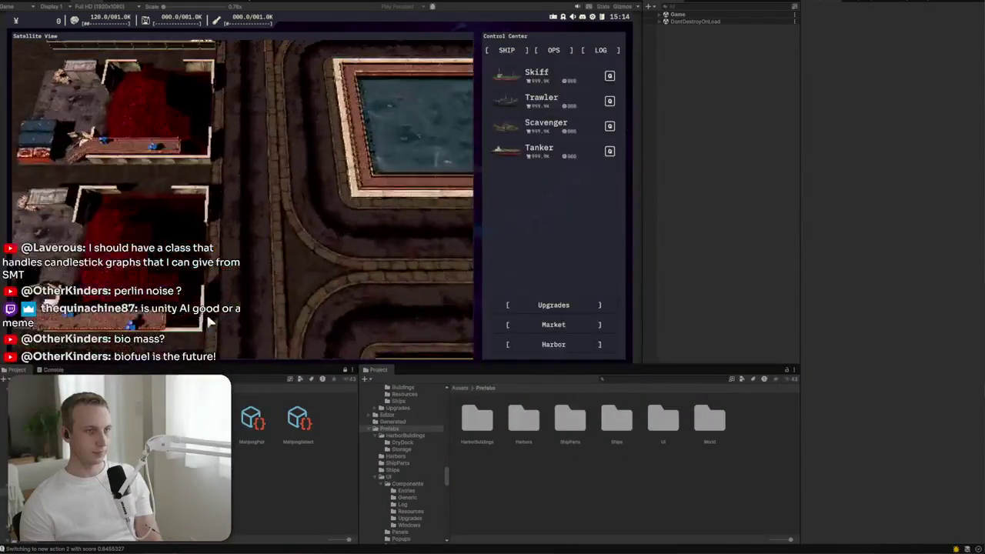
pyautogui.scroll(3, 208, 321)
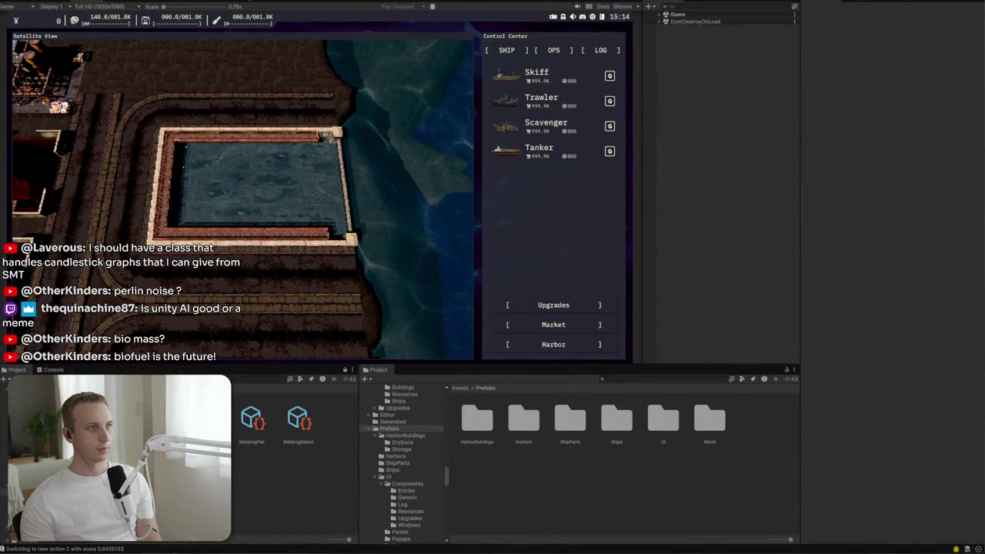
# Step: In Discord, widen the image viewer on both sides to enlarge the shader node graph, then minimise it
pyautogui.hotkey('alt', 'Tab')
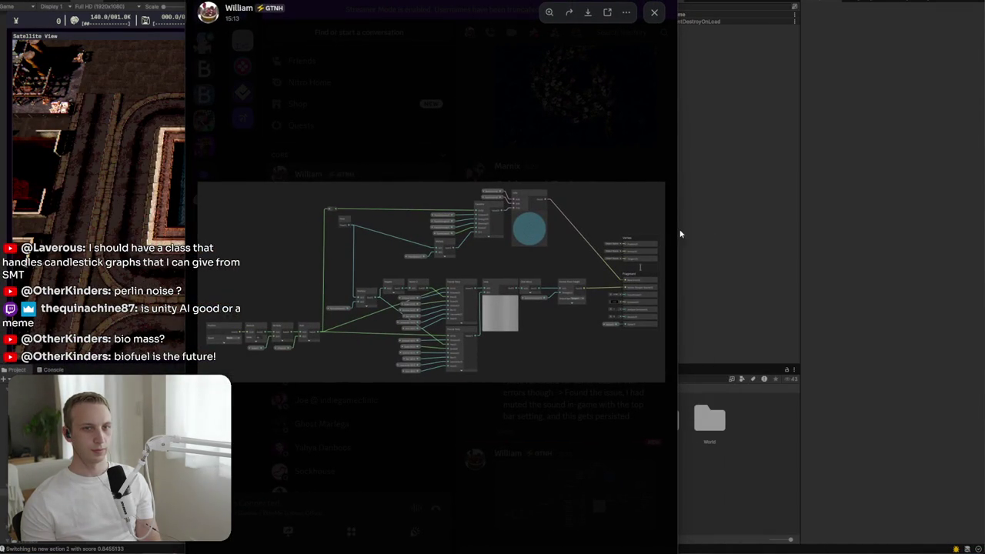
pyautogui.moveTo(676, 230); pyautogui.dragTo(984, 231)
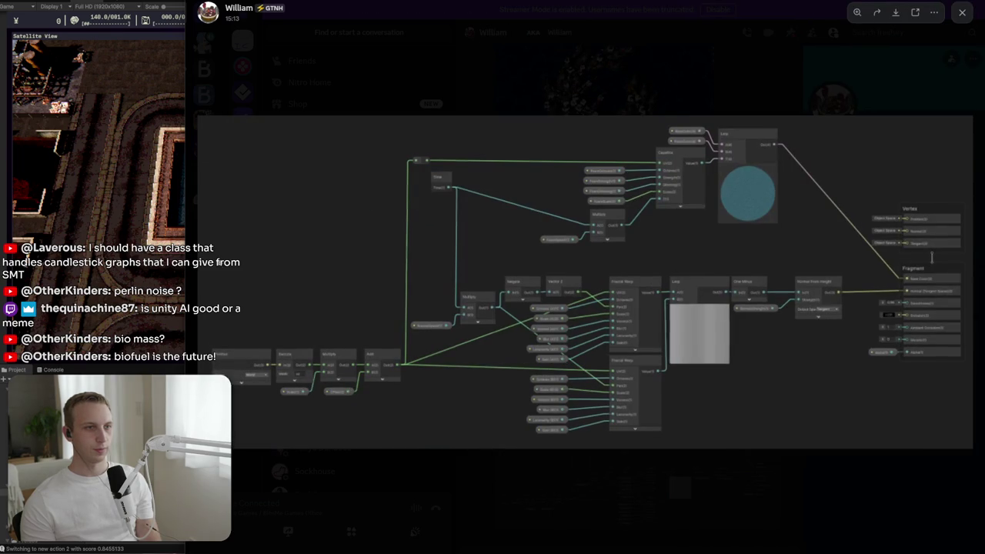
pyautogui.moveTo(187, 267); pyautogui.dragTo(147, 261)
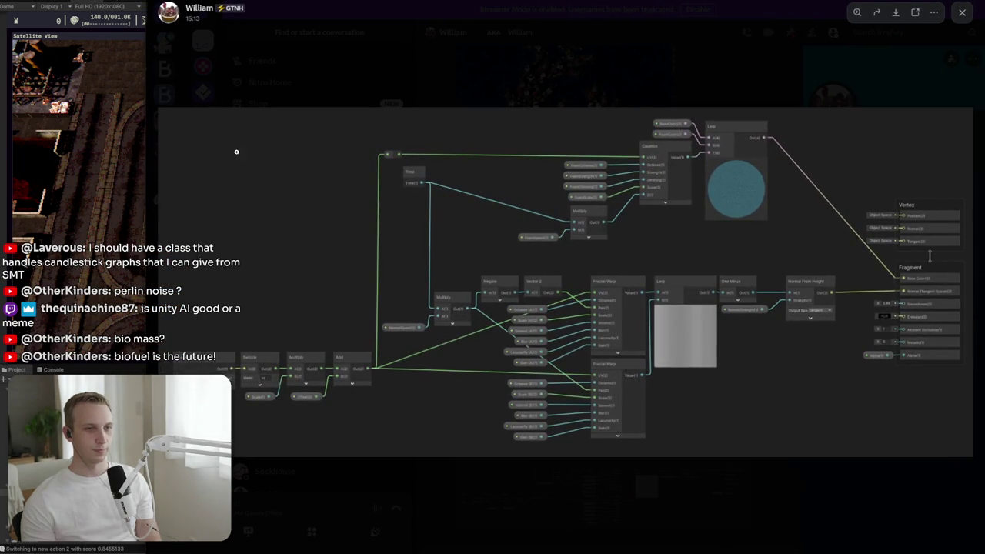
pyautogui.moveTo(394, 0)
pyautogui.mouseDown()
pyautogui.moveTo(393, 98)
pyautogui.moveTo(375, 10)
pyautogui.mouseUp()
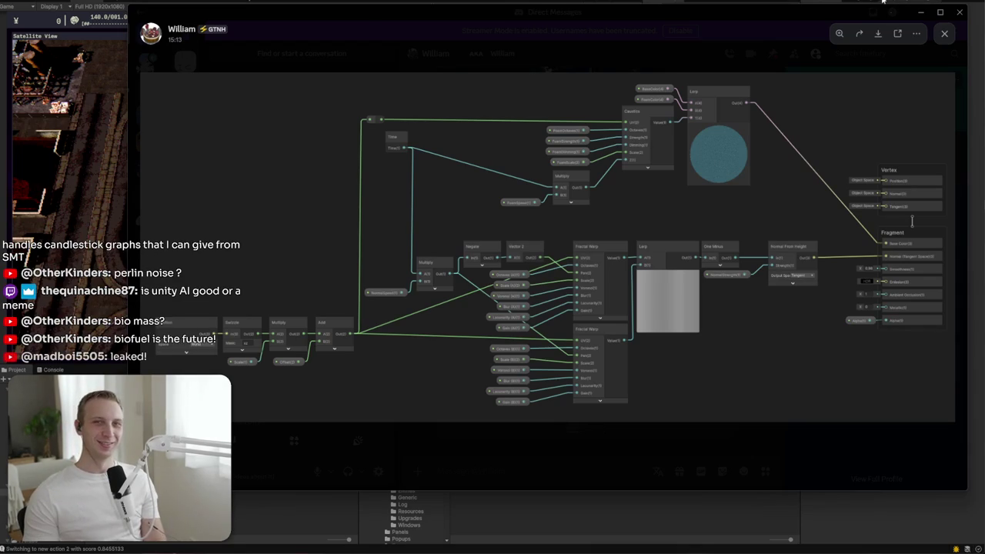
pyautogui.click(923, 14)
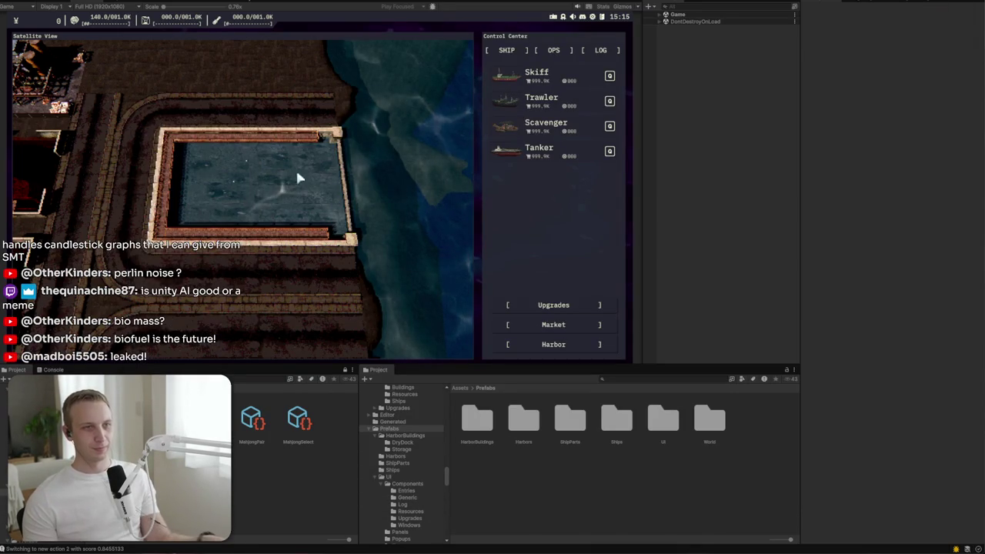
pyautogui.scroll(-3, 279, 176)
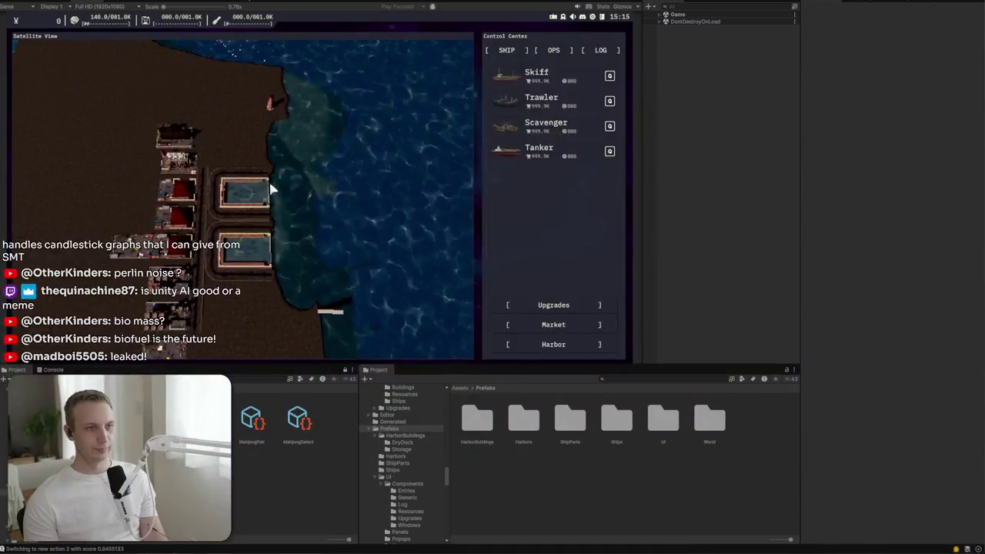
pyautogui.scroll(2, 233, 221)
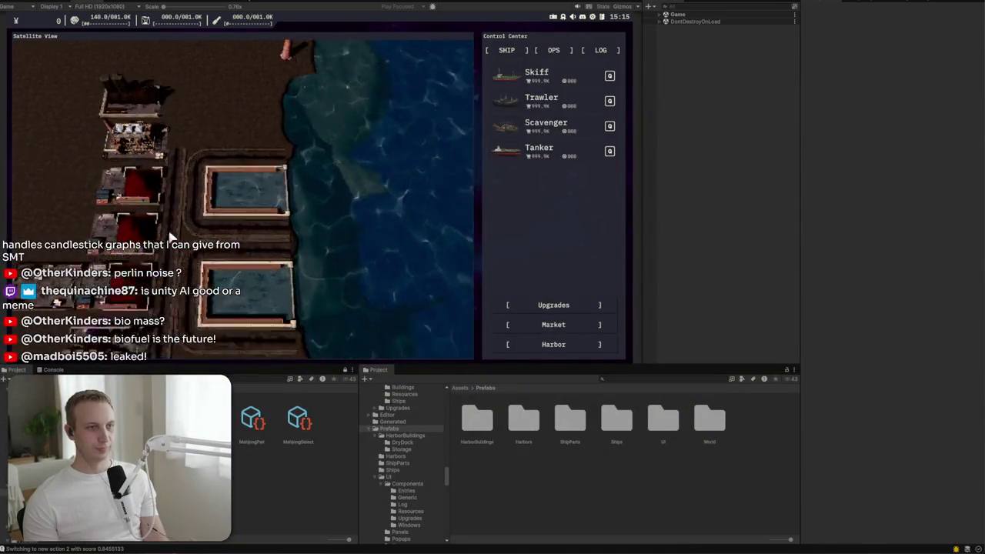
pyautogui.scroll(2, 171, 237)
pyautogui.scroll(-4, 171, 235)
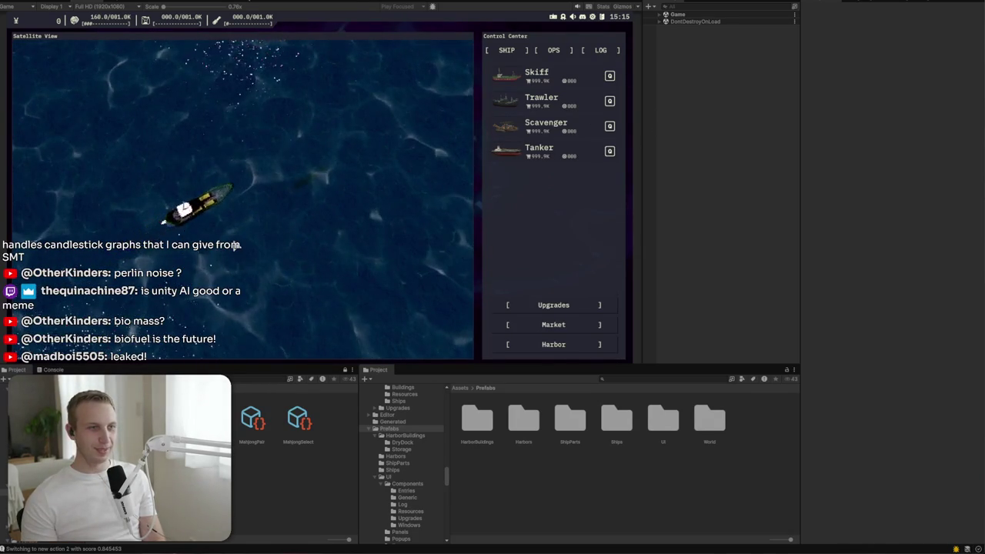
pyautogui.scroll(-3, 193, 240)
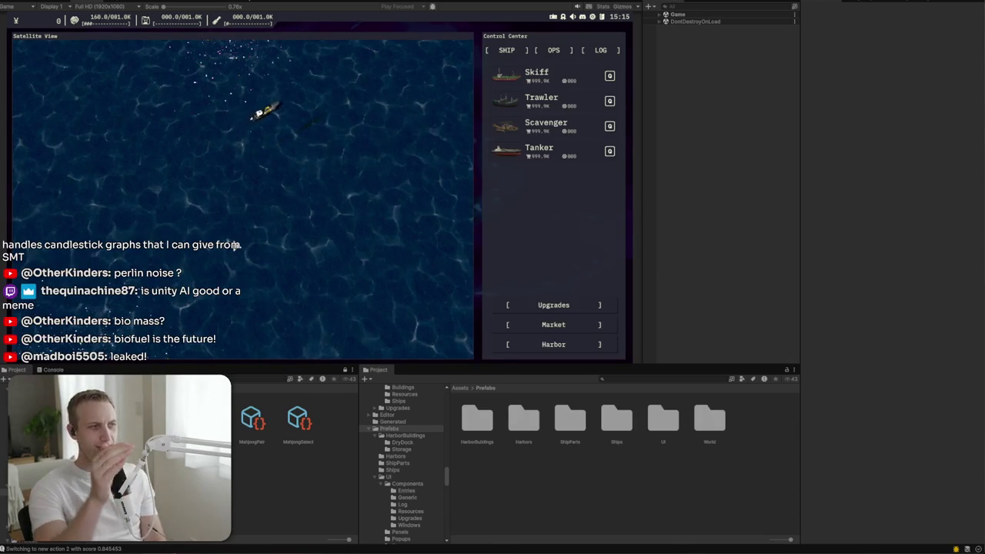
pyautogui.scroll(3, 199, 253)
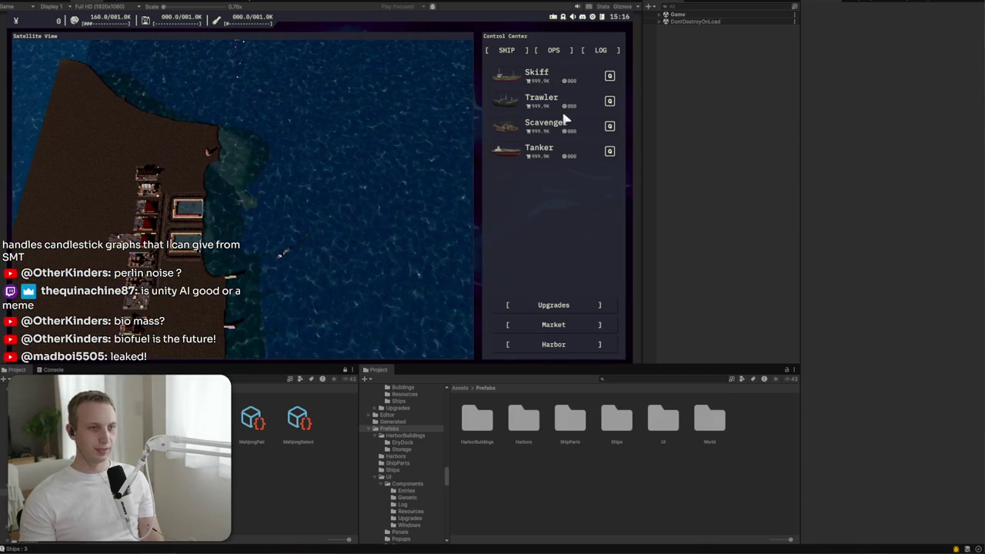
# Step: Build a new Skiff from the Control Center and select the Skiff row to follow the ships
pyautogui.click(557, 85)
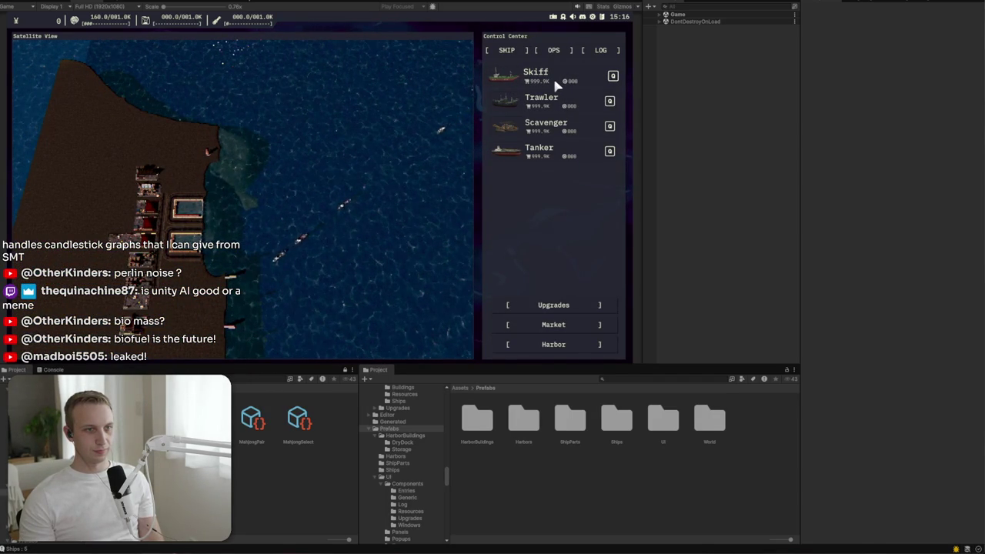
pyautogui.scroll(5, 377, 235)
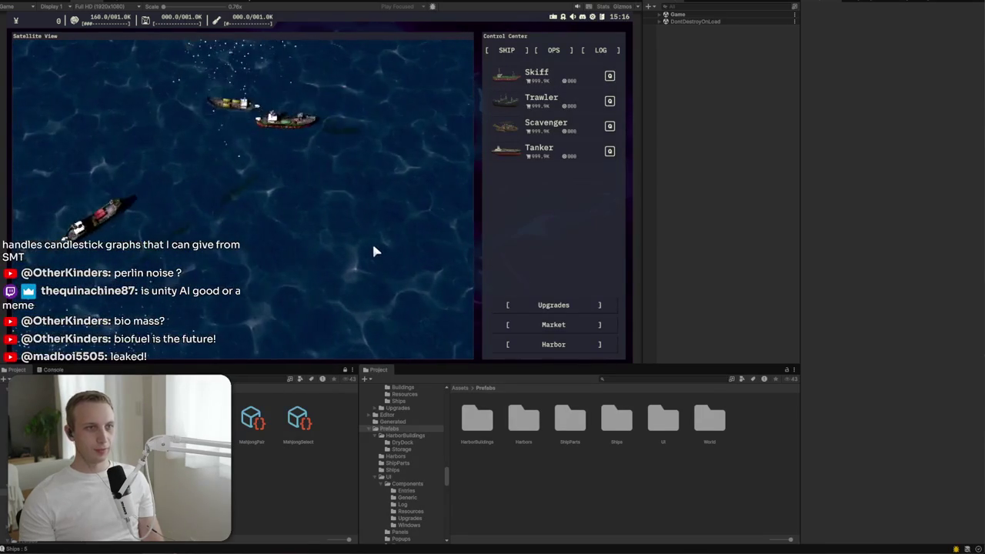
pyautogui.scroll(-5, 356, 173)
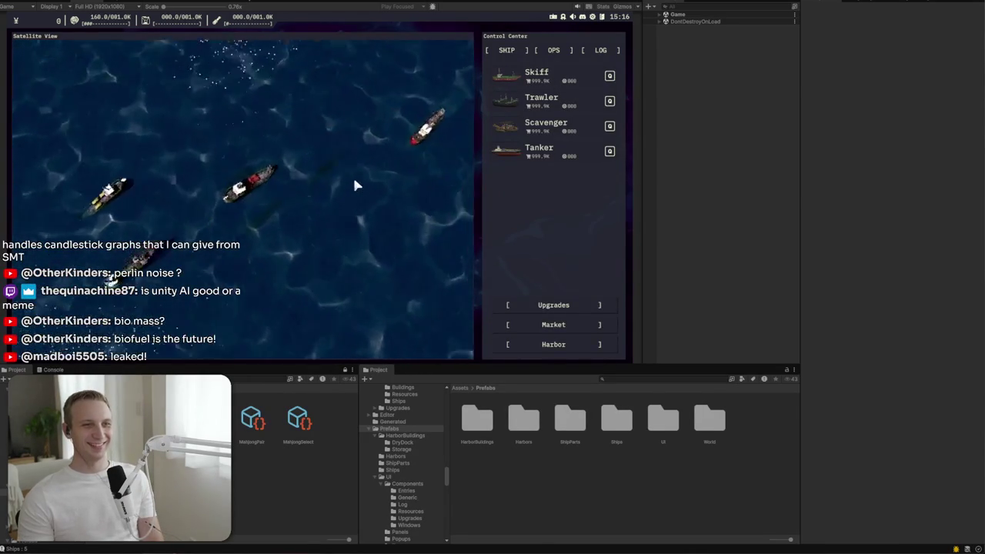
pyautogui.click(548, 77)
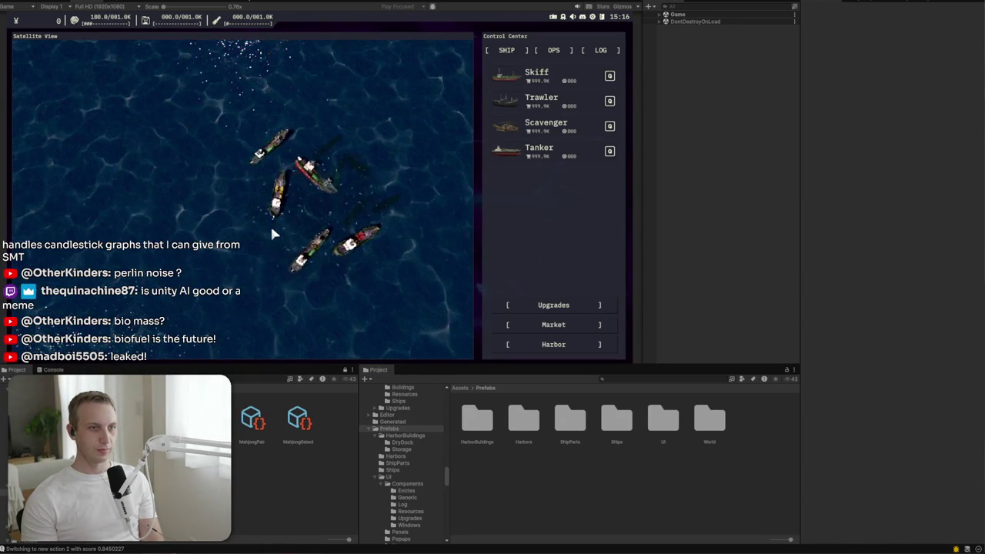
pyautogui.scroll(-3, 271, 224)
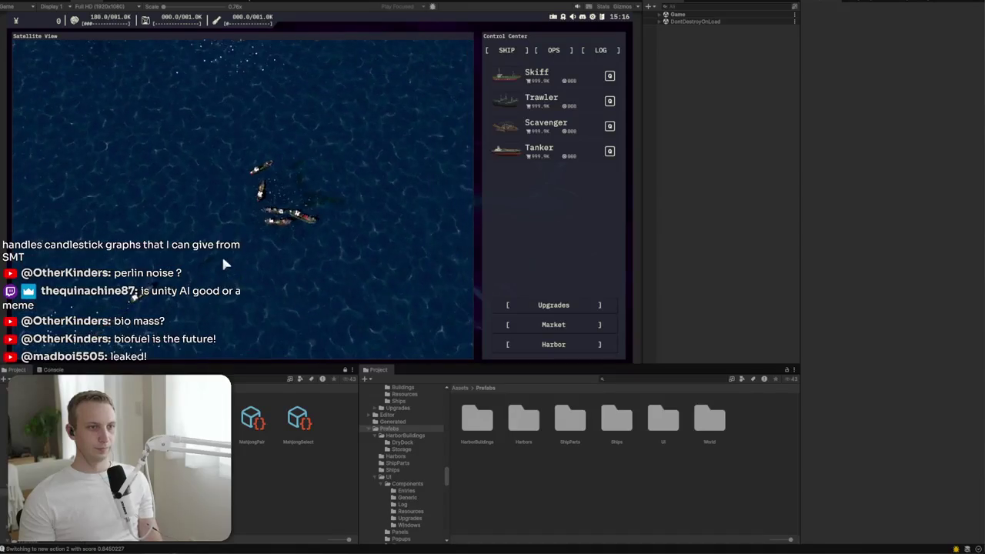
pyautogui.scroll(3, 221, 266)
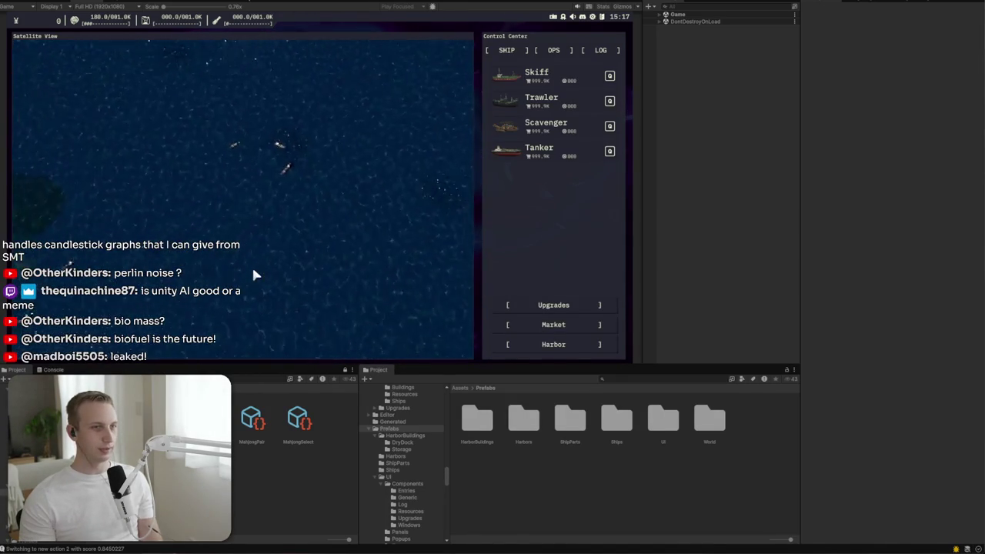
pyautogui.click(593, 303)
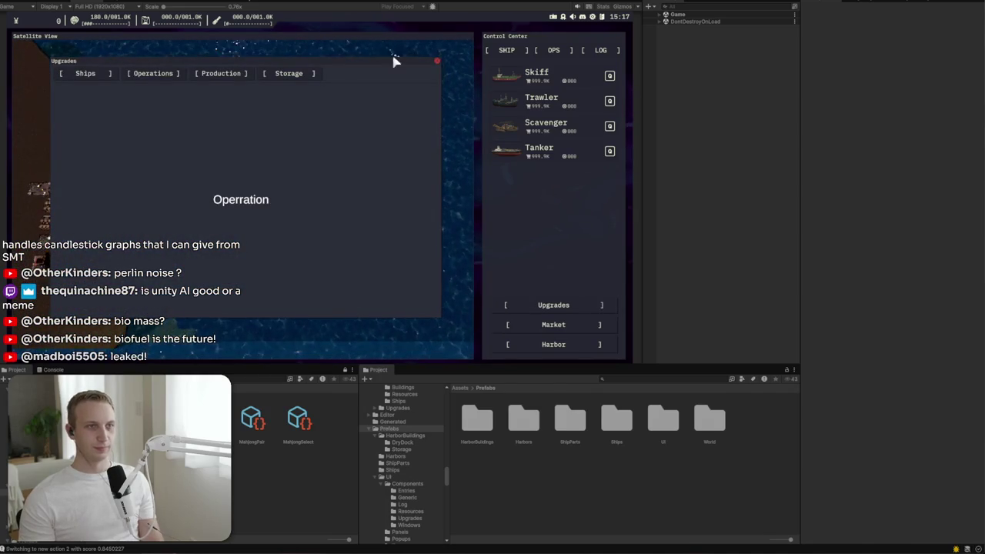
pyautogui.click(436, 61)
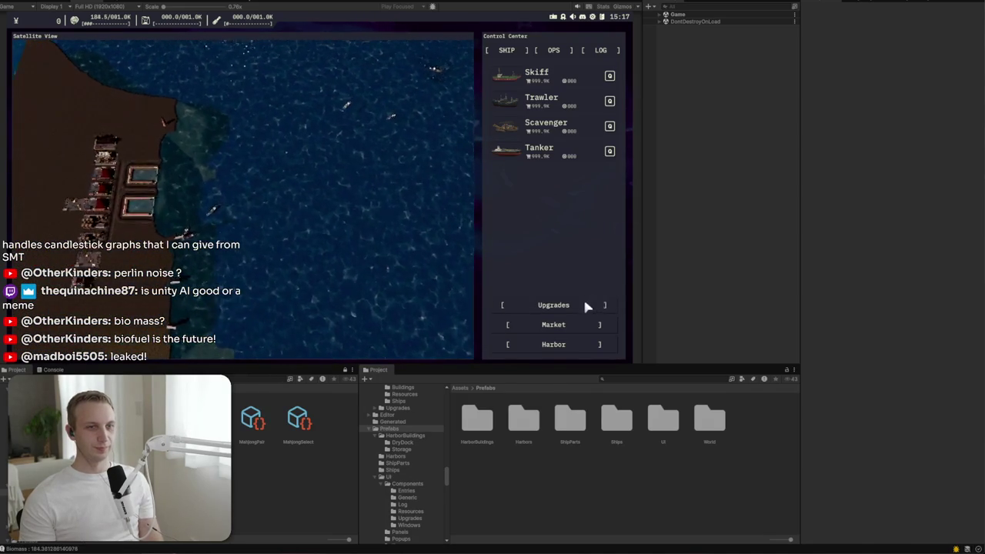
pyautogui.click(586, 305)
pyautogui.click(86, 74)
pyautogui.click(156, 82)
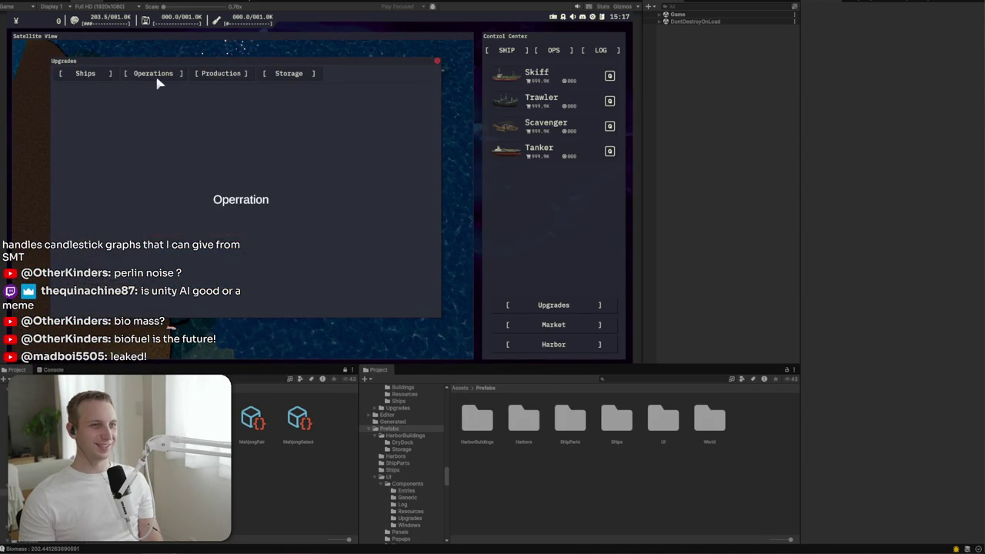
pyautogui.click(202, 77)
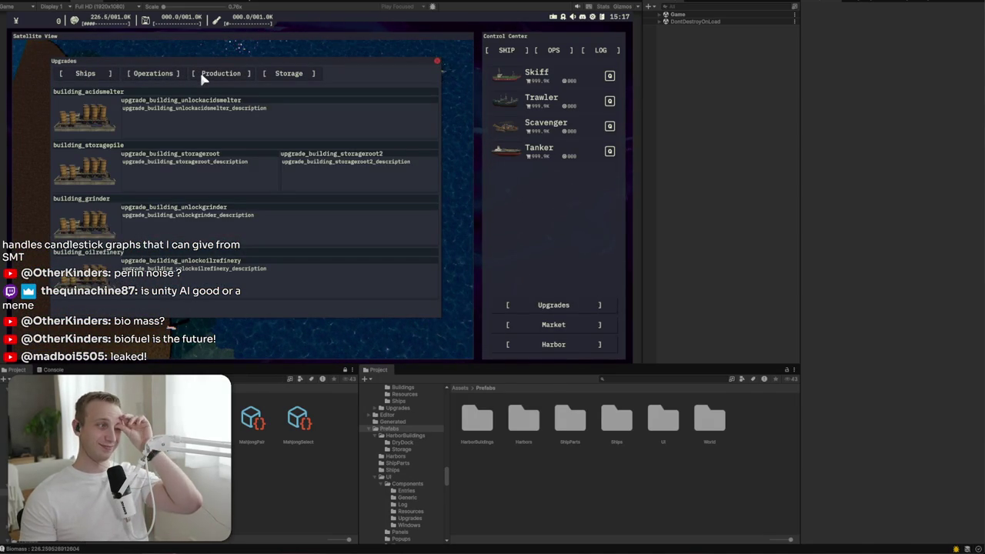
pyautogui.click(175, 73)
pyautogui.click(99, 72)
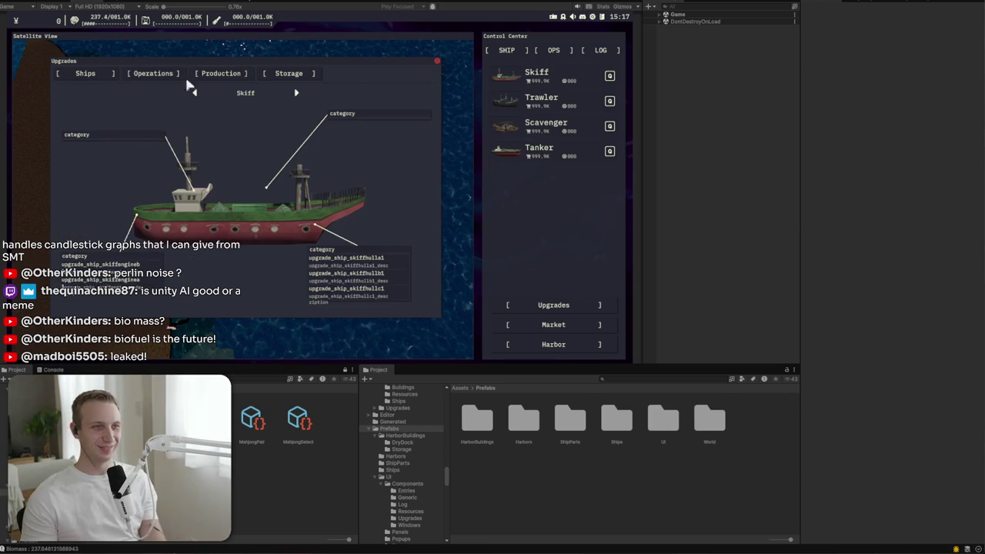
pyautogui.click(245, 74)
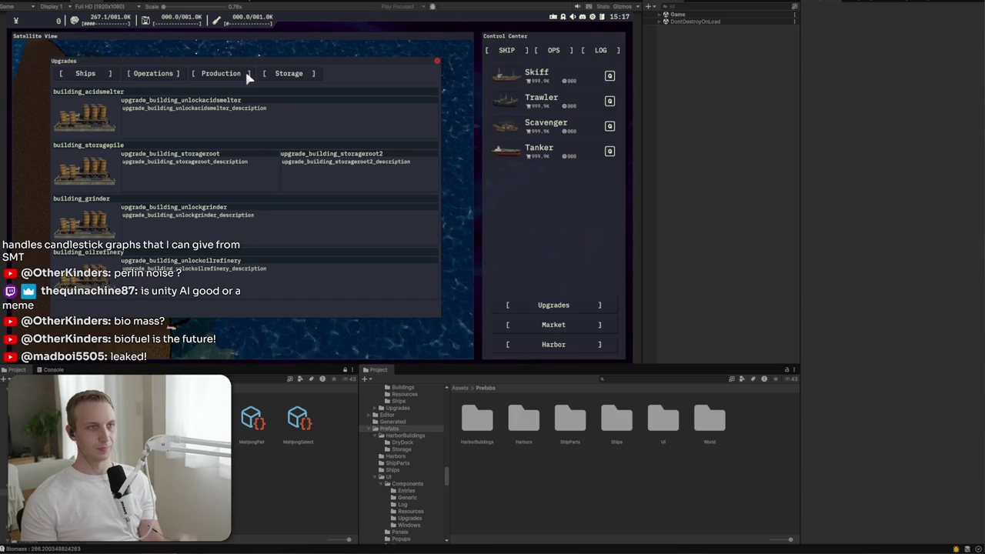
pyautogui.click(128, 73)
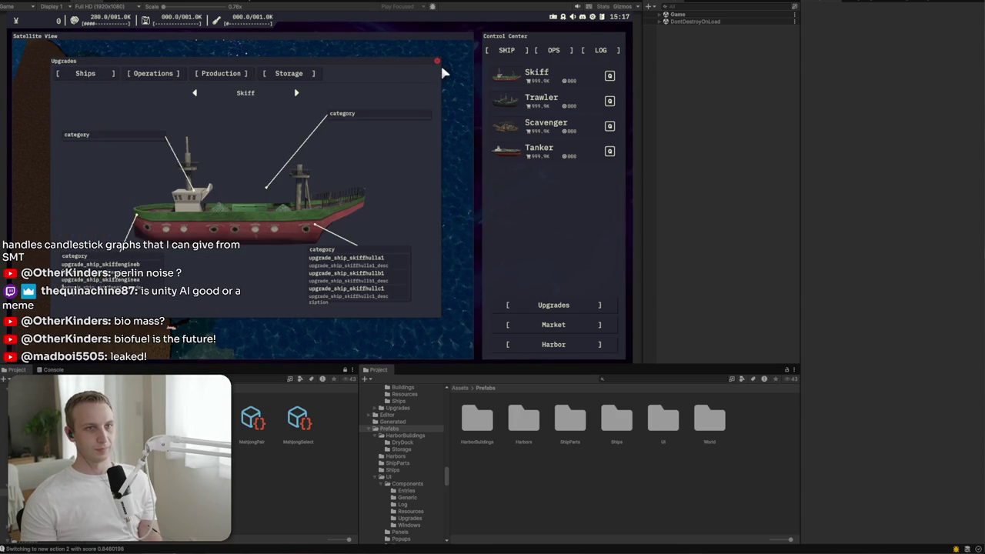
pyautogui.click(437, 61)
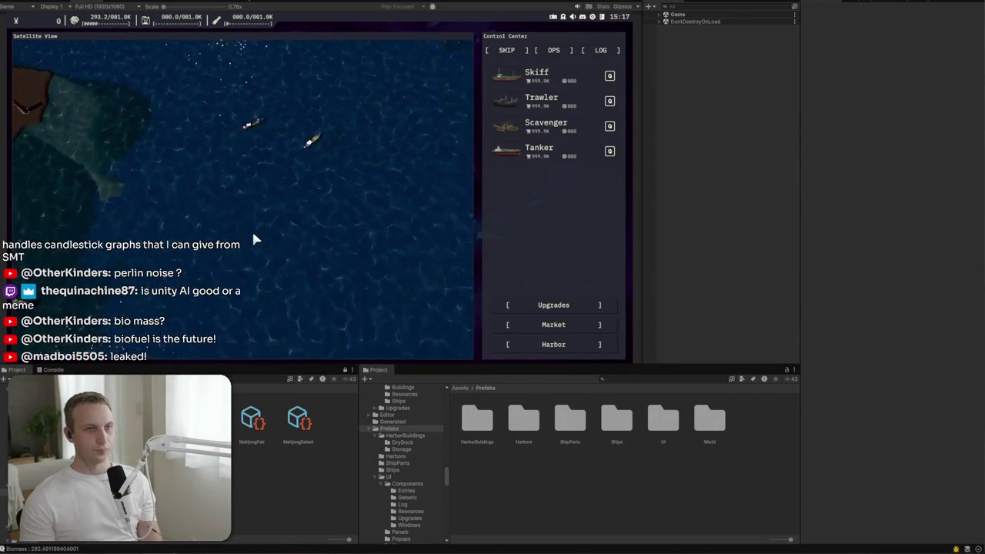
pyautogui.click(548, 309)
pyautogui.click(555, 311)
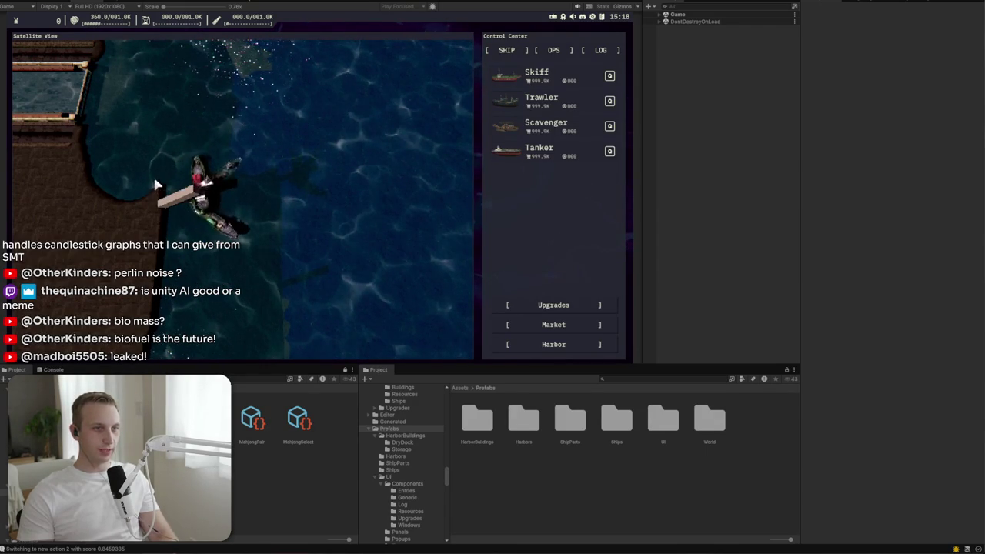
pyautogui.scroll(2, 269, 249)
pyautogui.scroll(-4, 271, 255)
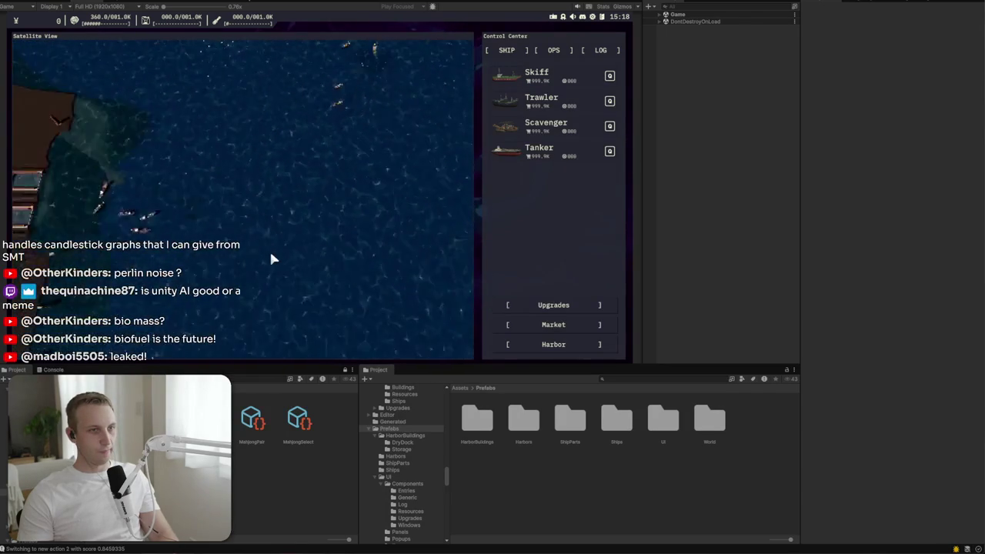
pyautogui.scroll(3, 271, 257)
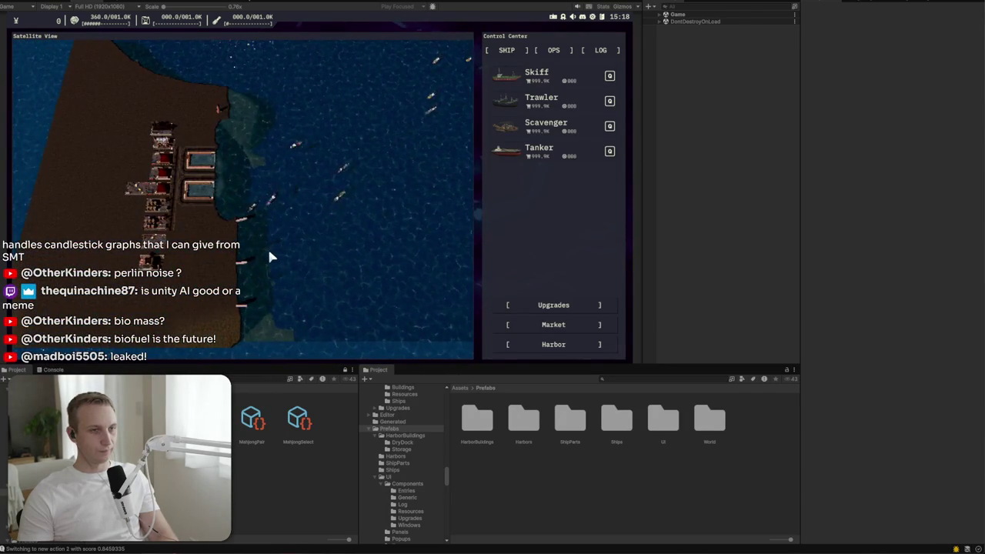
pyautogui.scroll(2, 258, 242)
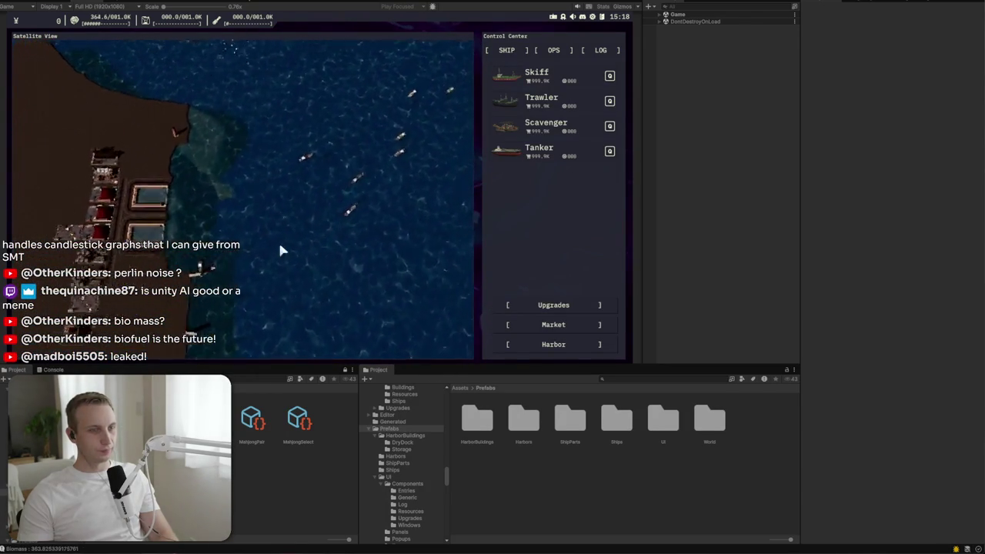
pyautogui.scroll(3, 203, 298)
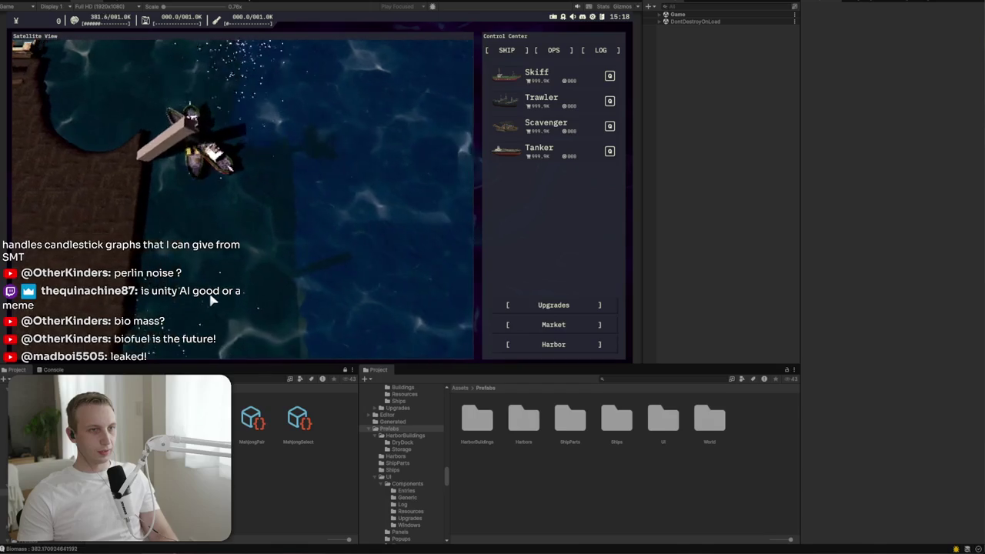
pyautogui.scroll(1, 427, 143)
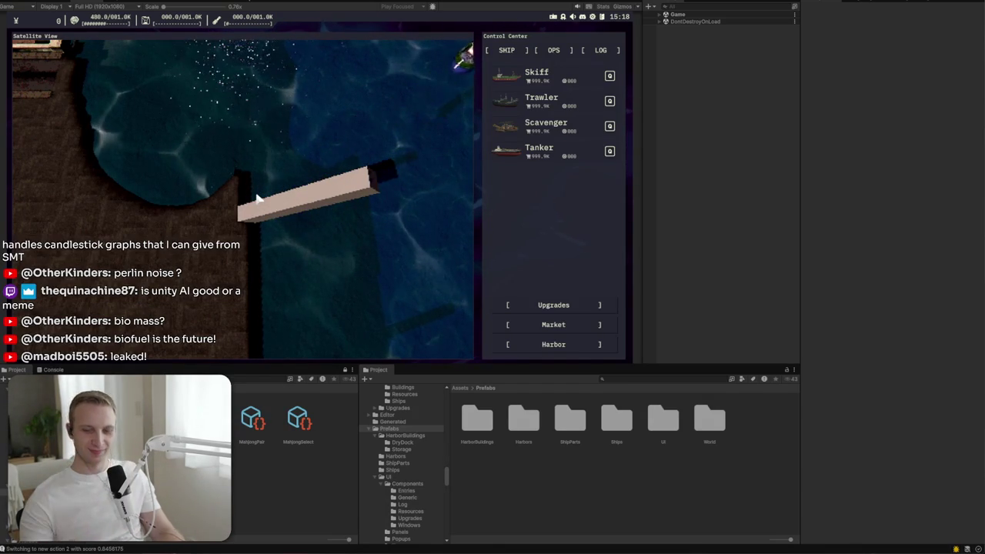
pyautogui.hotkey('alt', 'Tab')
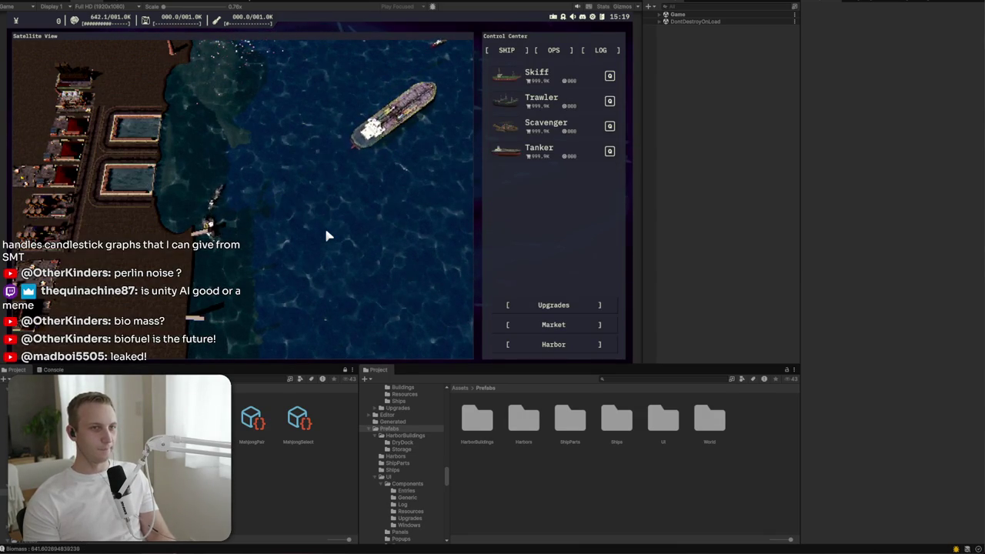
# Step: Centre the satellite view on the tanker at sea, then switch to the Net Profits design notes
pyautogui.click(422, 114)
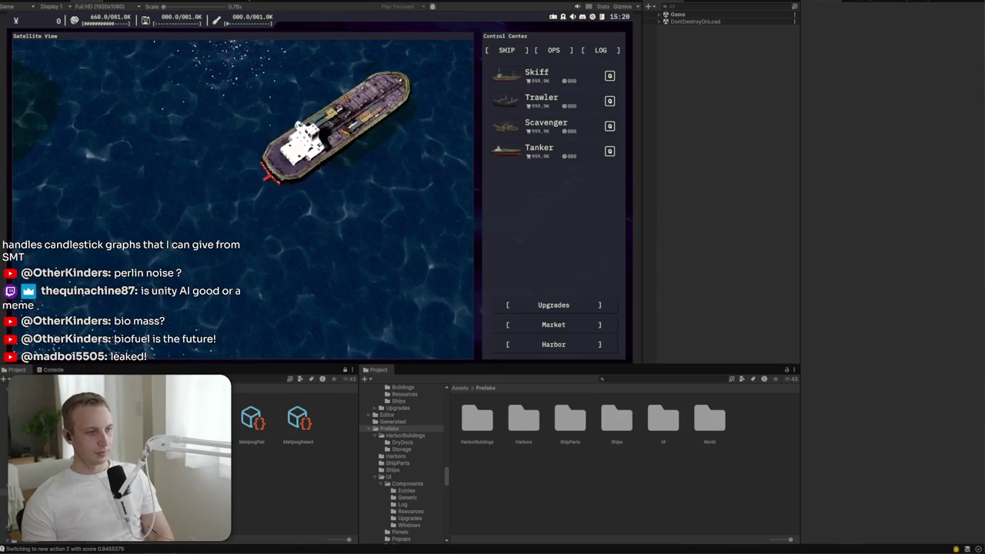
pyautogui.hotkey('alt', 'Tab')
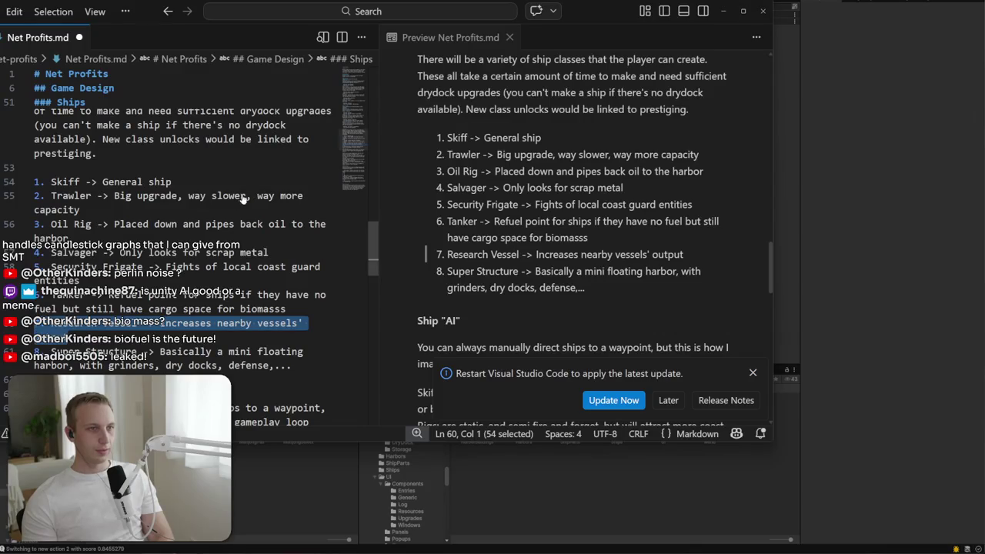
# Step: Move to the ship classes paragraph in Net Profits.md and search the notes for 'class'
pyautogui.click(214, 207)
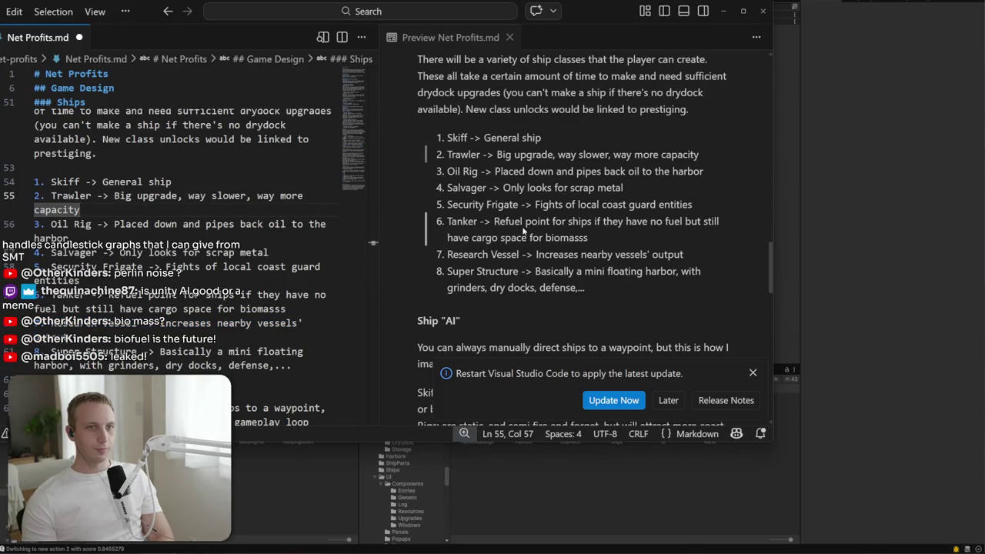
pyautogui.scroll(2, 204, 240)
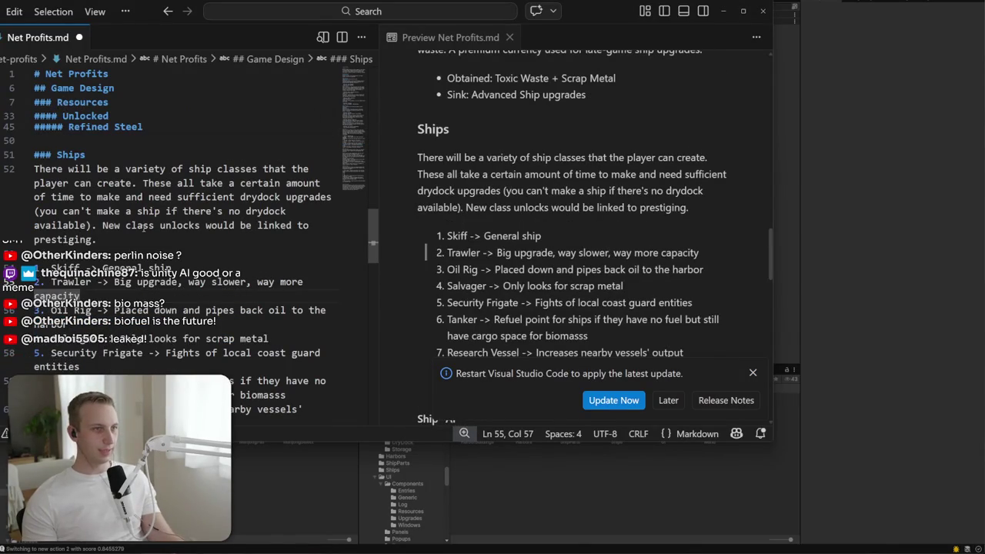
pyautogui.click(143, 229)
pyautogui.scroll(-4, 154, 228)
pyautogui.scroll(-2, 165, 225)
pyautogui.hotkey('ctrl', 'f')
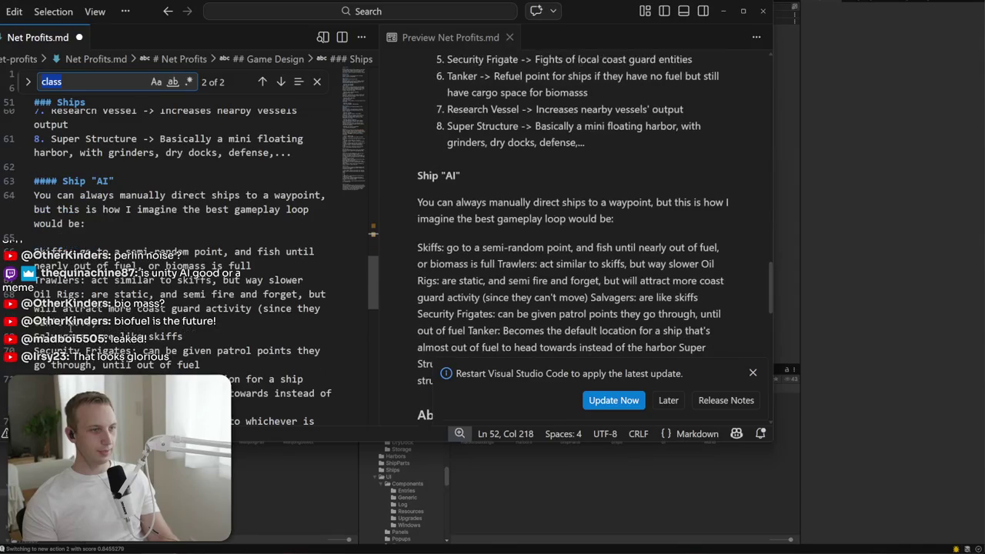
# Step: Select portions of the Tanker line's wrapped description in the Ship "AI" section
pyautogui.click(79, 379)
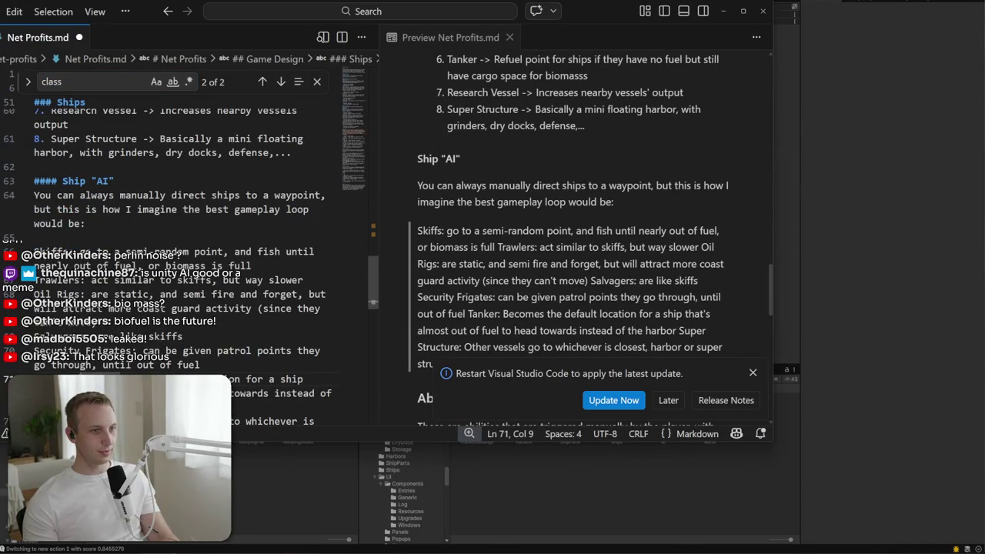
pyautogui.scroll(-2, 169, 231)
pyautogui.click(92, 364)
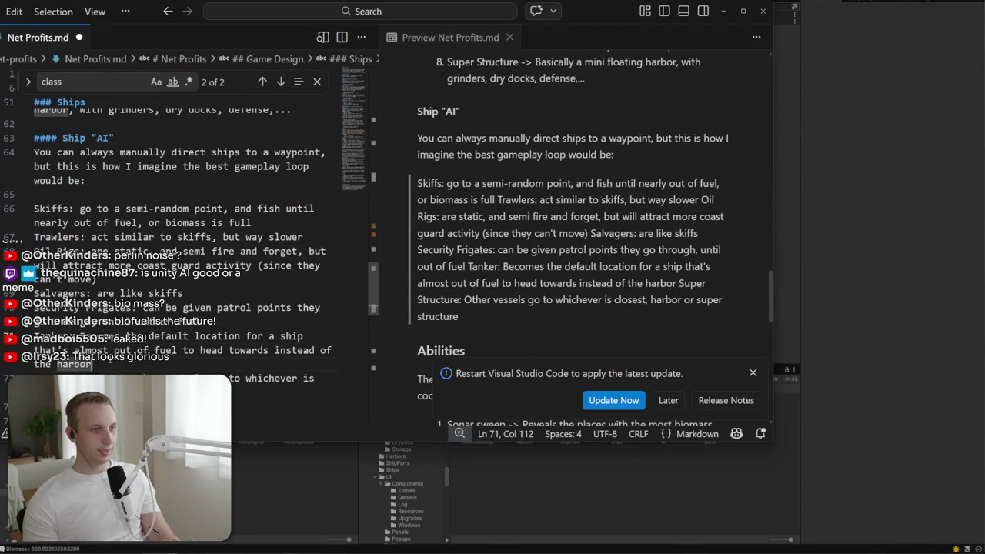
pyautogui.click(90, 335)
pyautogui.moveTo(96, 336)
pyautogui.mouseDown()
pyautogui.moveTo(309, 335)
pyautogui.moveTo(339, 351)
pyautogui.mouseUp()
pyautogui.click(92, 364)
pyautogui.moveTo(92, 364); pyautogui.dragTo(85, 335)
pyautogui.click(90, 336)
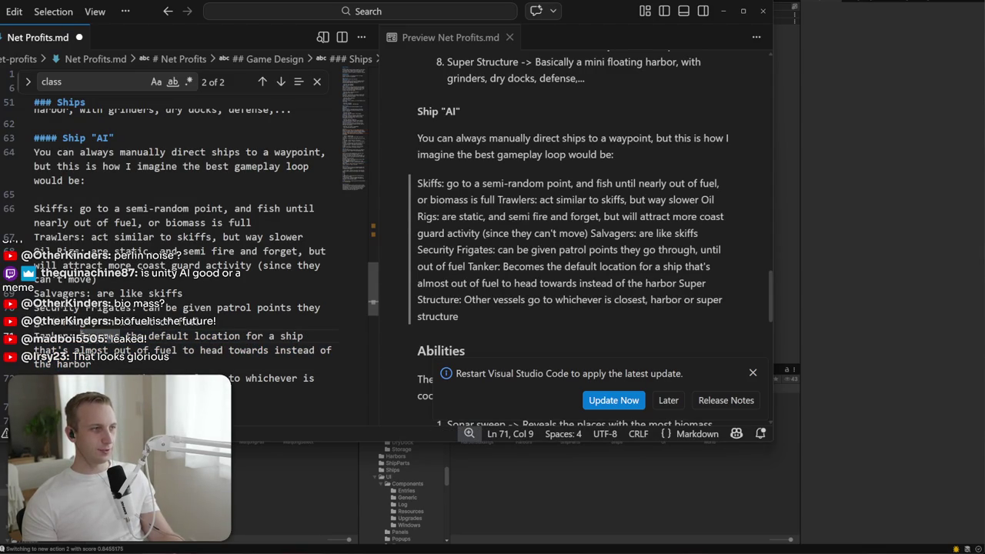
pyautogui.scroll(-1, 90, 336)
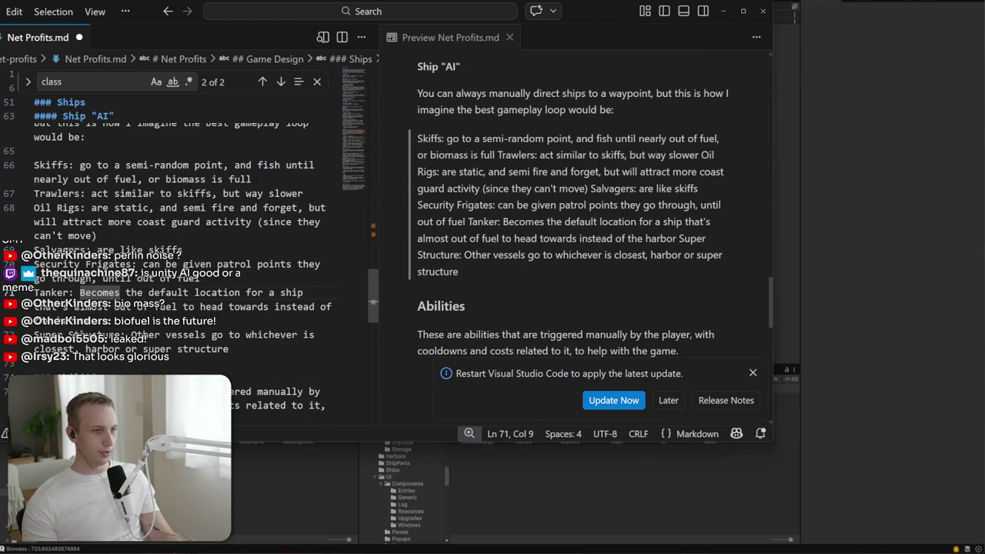
pyautogui.scroll(-1, 90, 336)
pyautogui.scroll(-1, 90, 336)
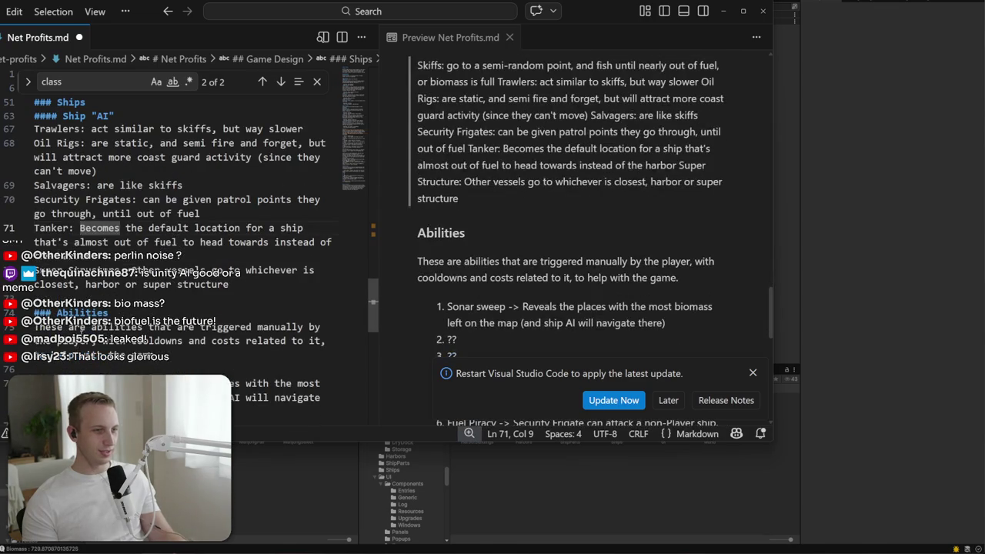
pyautogui.scroll(-3, 291, 303)
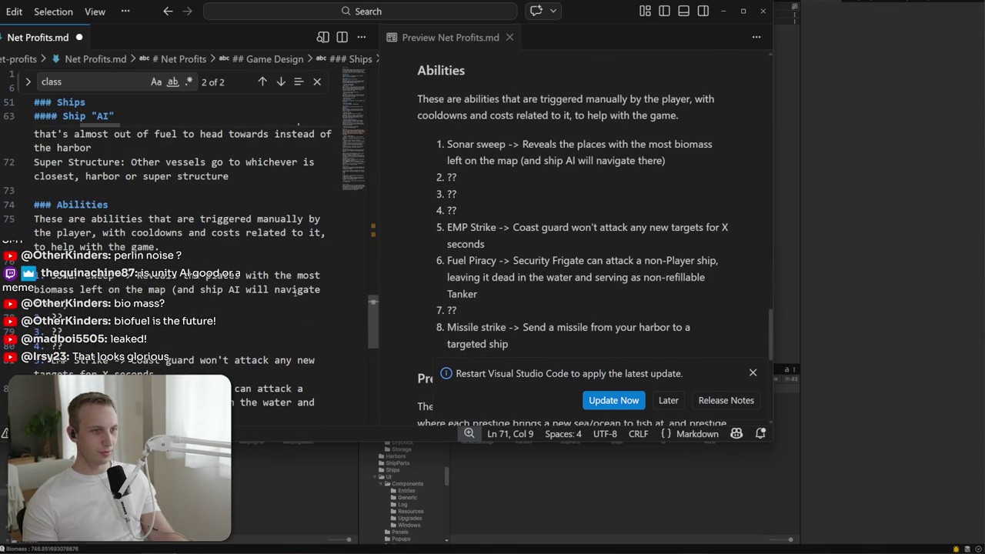
pyautogui.scroll(2, 285, 290)
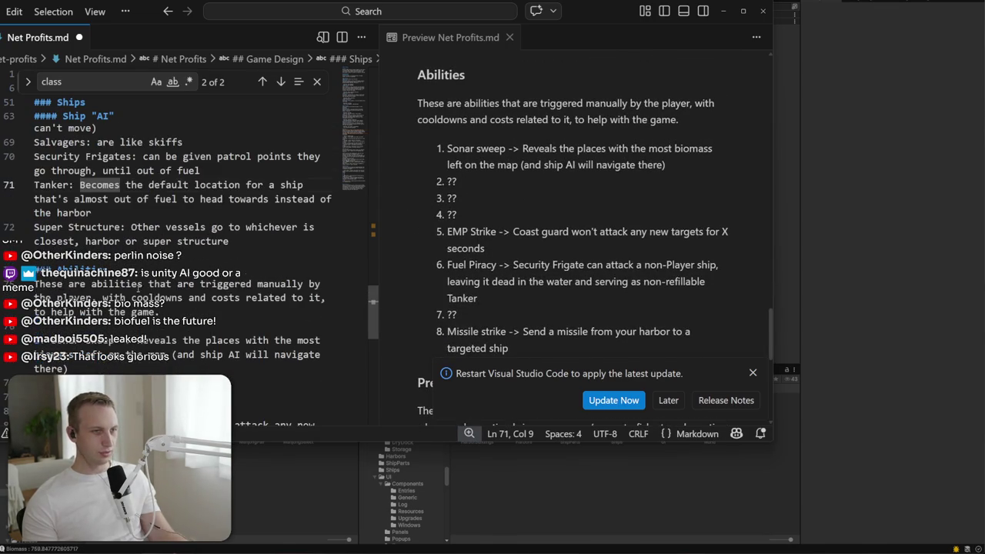
pyautogui.scroll(2, 138, 289)
pyautogui.click(143, 249)
pyautogui.click(99, 192)
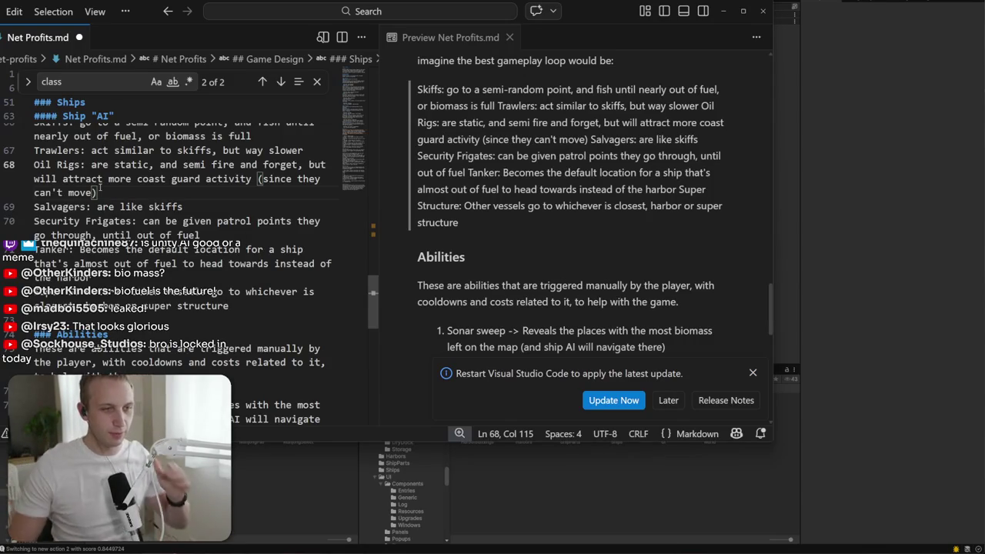
# Step: Minimise VS Code to reveal the running harbor game and zoom the satellite map
pyautogui.click(723, 12)
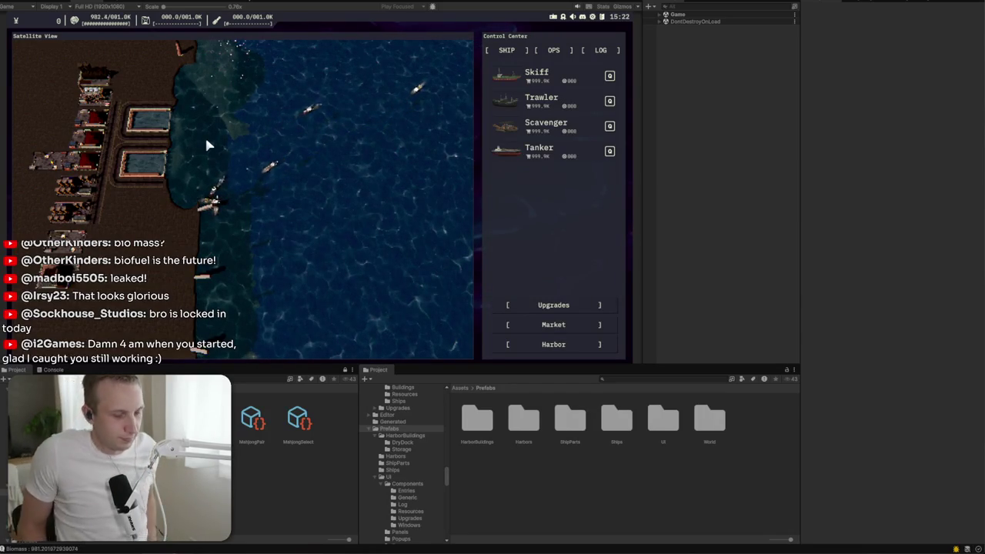
pyautogui.scroll(-2, 262, 123)
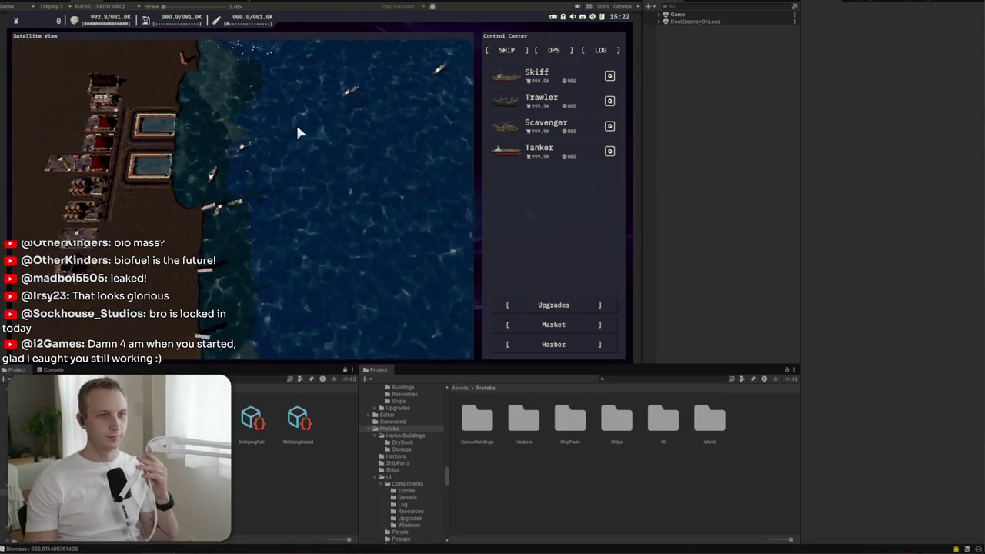
pyautogui.press('d')
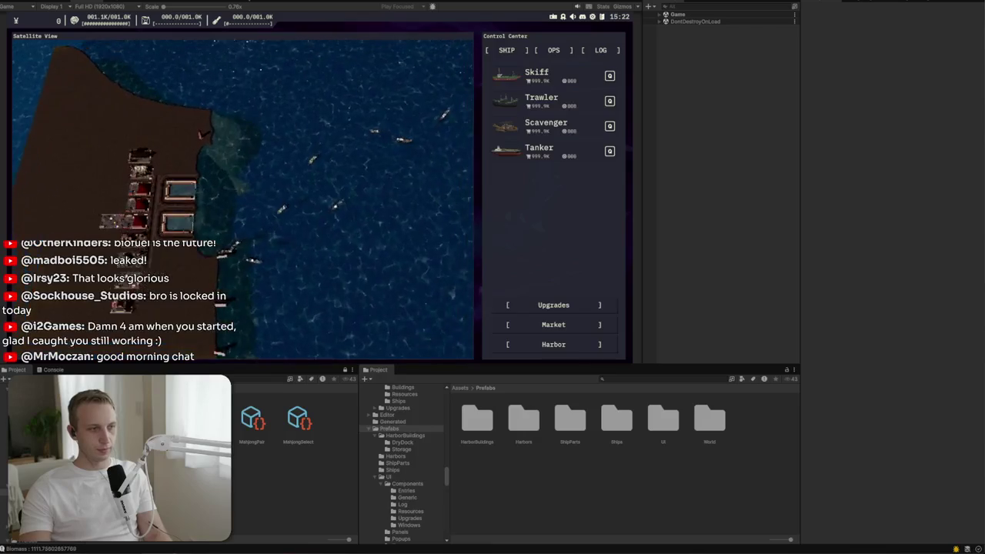
pyautogui.hotkey('alt', 'Tab')
# Step: Fetch origin for net-profits, check its History, and return to the empty Changes list
pyautogui.click(731, 48)
pyautogui.click(566, 64)
pyautogui.click(454, 66)
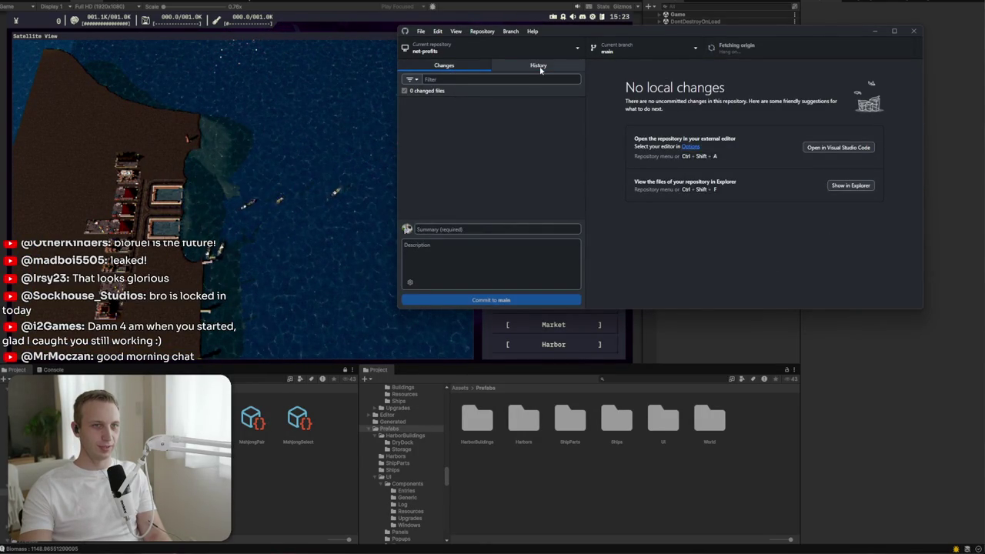
pyautogui.click(538, 67)
pyautogui.click(477, 72)
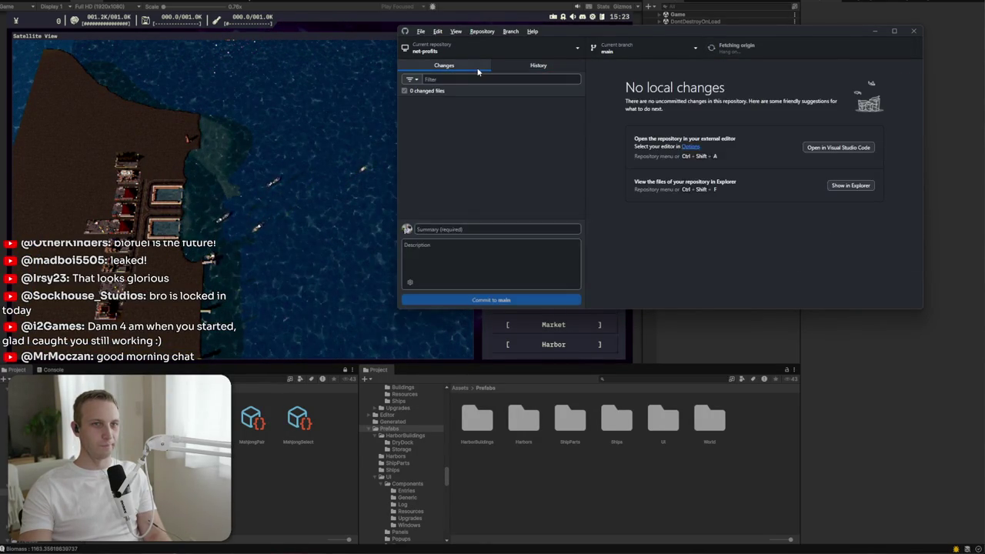
# Step: Go back to Unity and switch from the running game to the Scene view
pyautogui.click(386, 120)
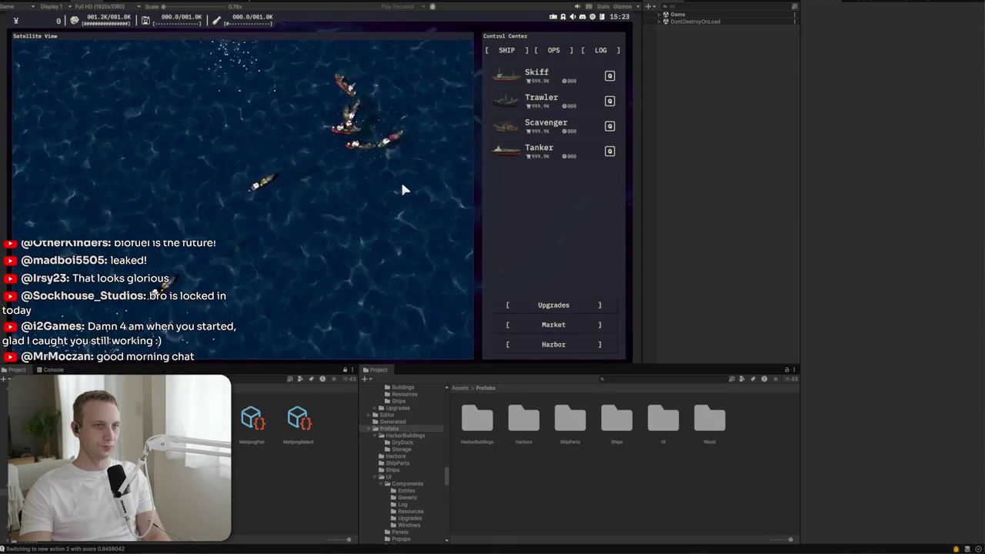
pyautogui.hotkey('alt', 'Tab')
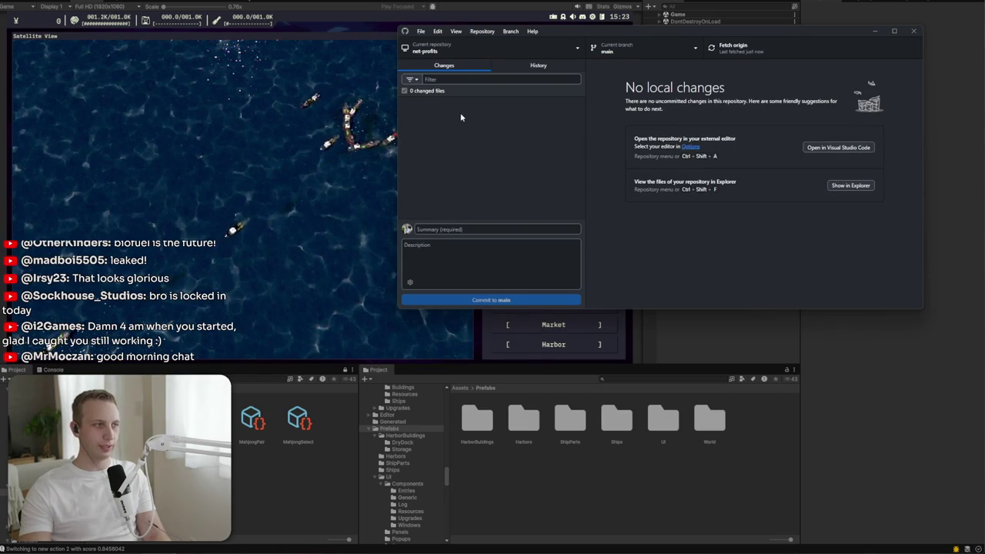
pyautogui.hotkey('alt', 'Tab')
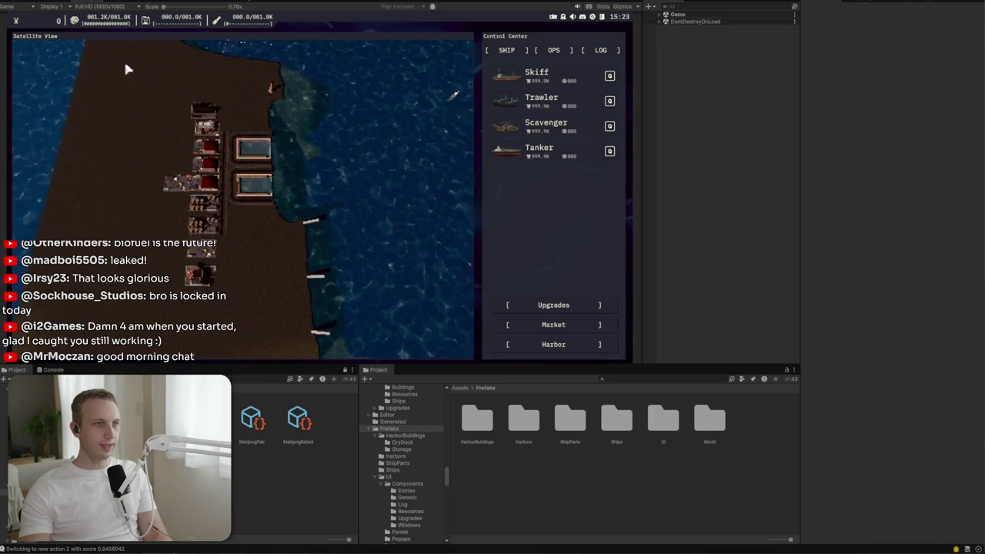
pyautogui.click(44, 2)
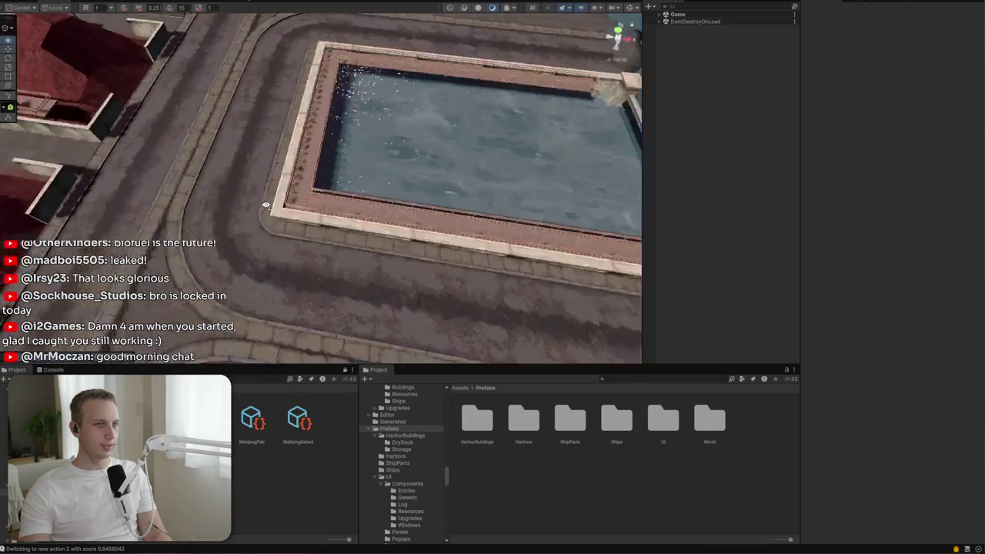
# Step: Orbit around the harbor and select Terrain, showing position X -500, Y -29.75, Z -500
pyautogui.moveTo(546, 180)
pyautogui.mouseDown()
pyautogui.moveTo(501, 272)
pyautogui.moveTo(403, 203)
pyautogui.moveTo(290, 222)
pyautogui.moveTo(271, 207)
pyautogui.moveTo(396, 147)
pyautogui.moveTo(364, 170)
pyautogui.moveTo(366, 161)
pyautogui.mouseUp()
pyautogui.click(236, 208)
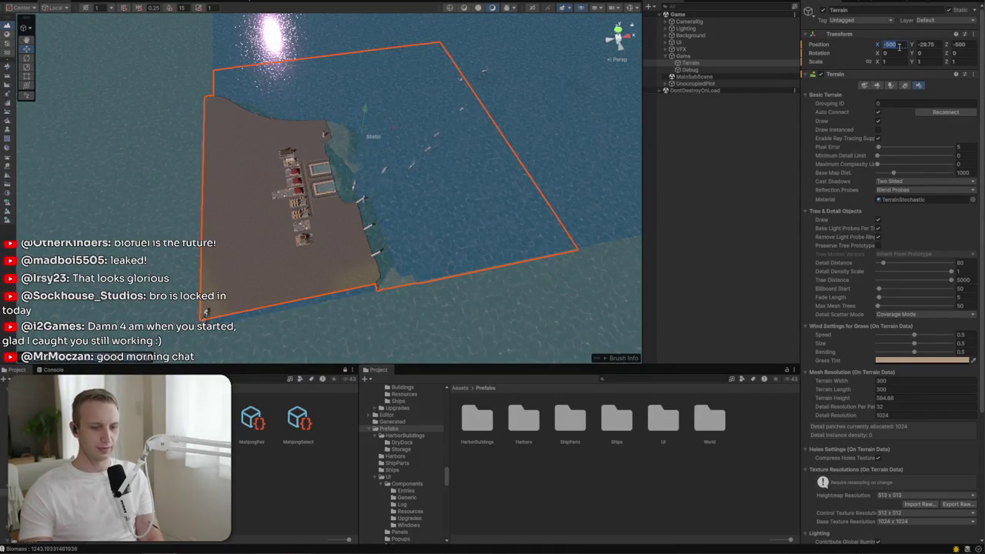
# Step: Set the Terrain's Position X to -850 and orbit the Scene view to check the harbor
pyautogui.write('-850')
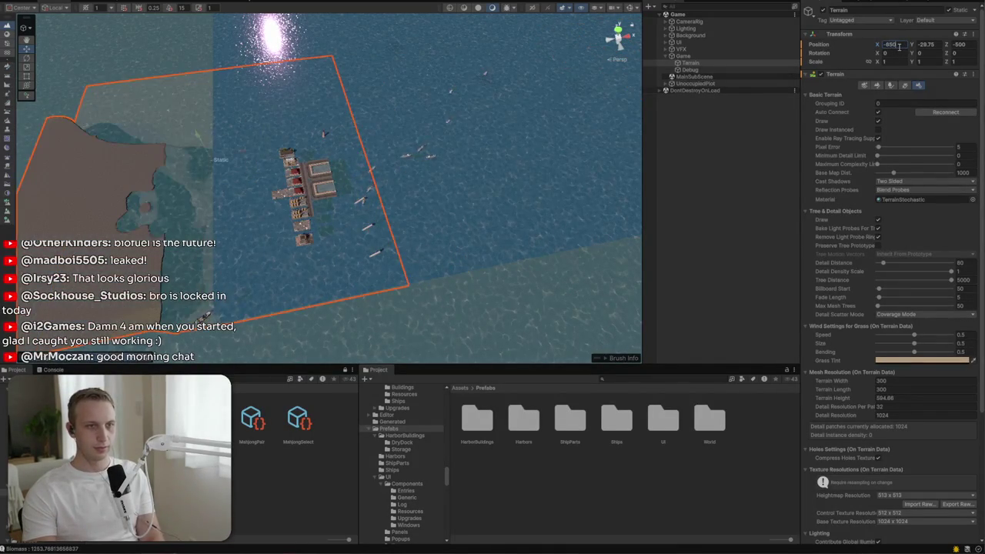
pyautogui.write('-650')
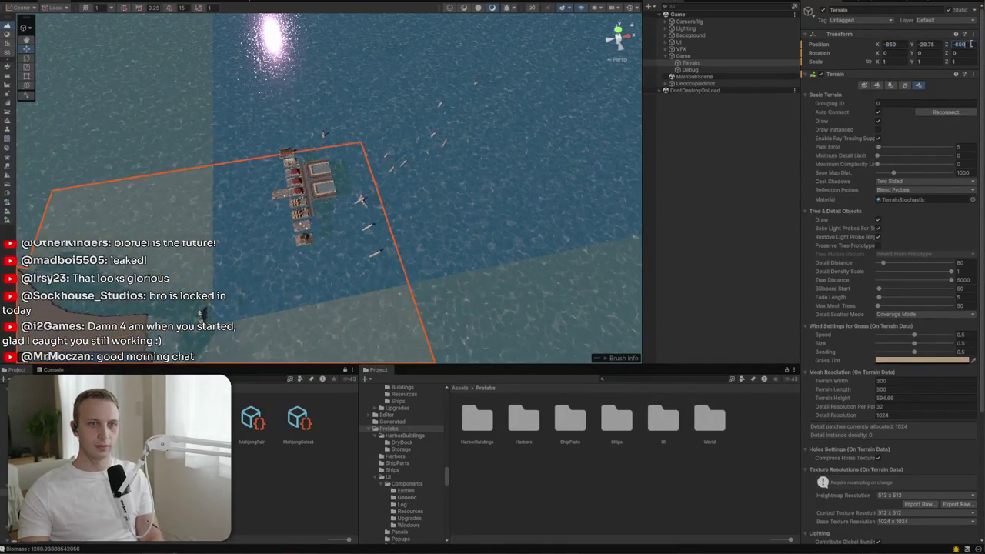
pyautogui.moveTo(582, 182)
pyautogui.mouseDown()
pyautogui.moveTo(398, 247)
pyautogui.moveTo(495, 253)
pyautogui.moveTo(509, 151)
pyautogui.mouseUp()
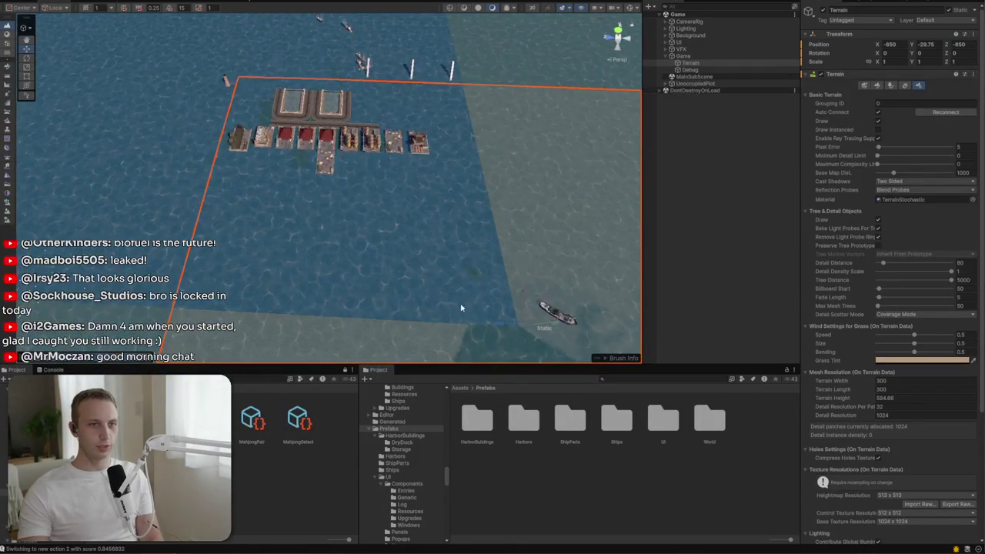
pyautogui.moveTo(383, 307)
pyautogui.mouseDown()
pyautogui.moveTo(466, 303)
pyautogui.moveTo(197, 146)
pyautogui.mouseUp()
pyautogui.moveTo(462, 169)
pyautogui.mouseDown()
pyautogui.moveTo(432, 192)
pyautogui.moveTo(241, 213)
pyautogui.mouseUp()
pyautogui.moveTo(507, 199)
pyautogui.mouseDown()
pyautogui.moveTo(585, 231)
pyautogui.moveTo(534, 200)
pyautogui.mouseUp()
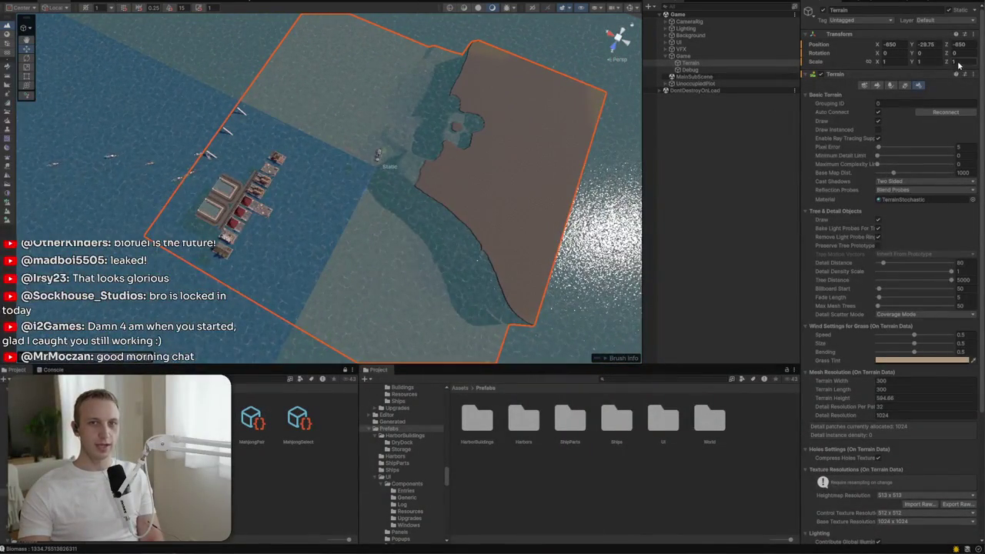
# Step: Set the Terrain's Position Z to -550 and return to the Game view
pyautogui.press('BackSpace')
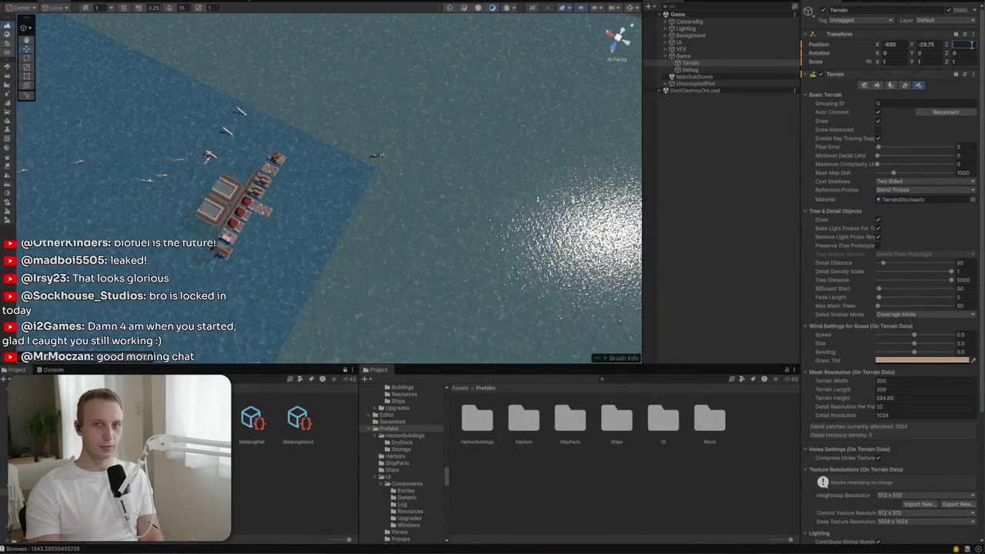
pyautogui.write('500')
pyautogui.press('Return')
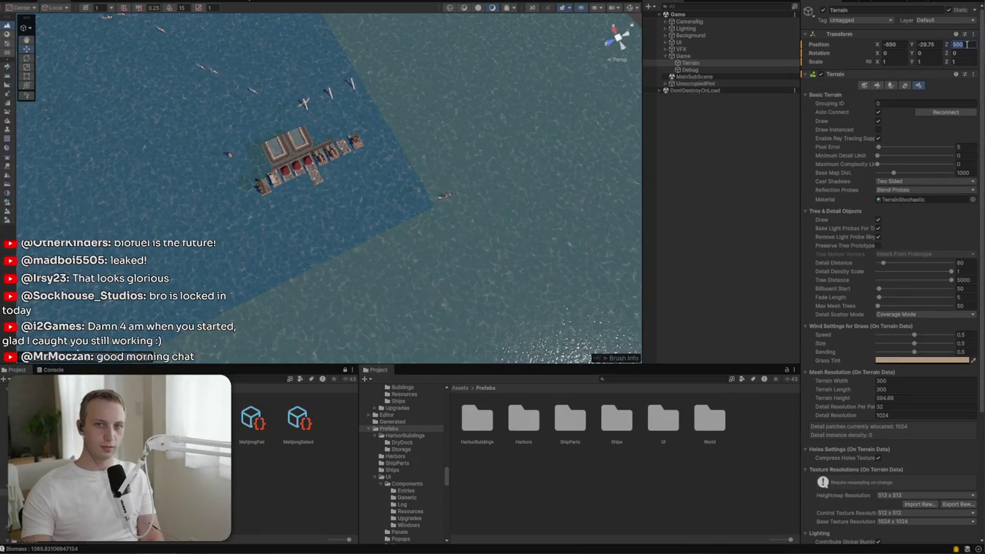
pyautogui.write('-500')
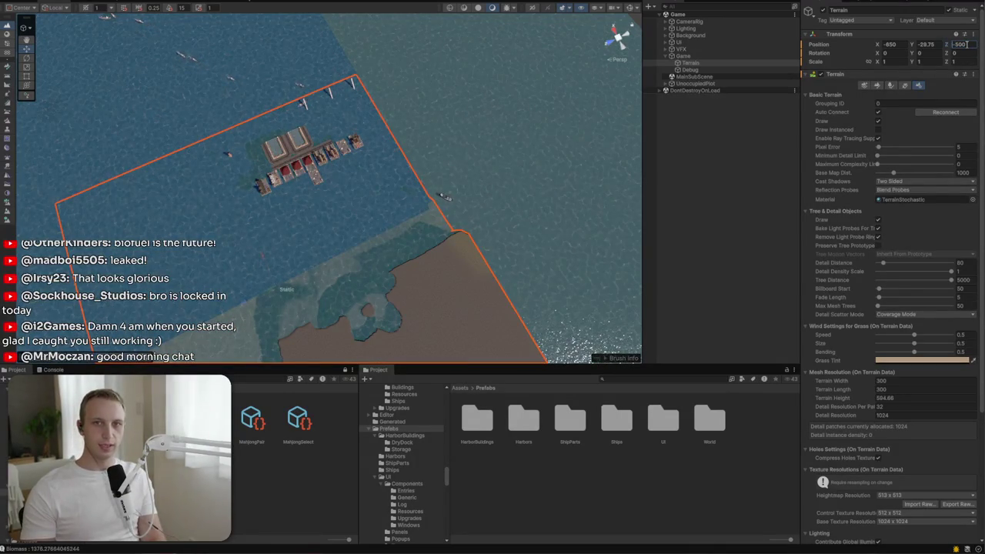
pyautogui.press('BackSpace')
pyautogui.press('BackSpace')
pyautogui.write('50')
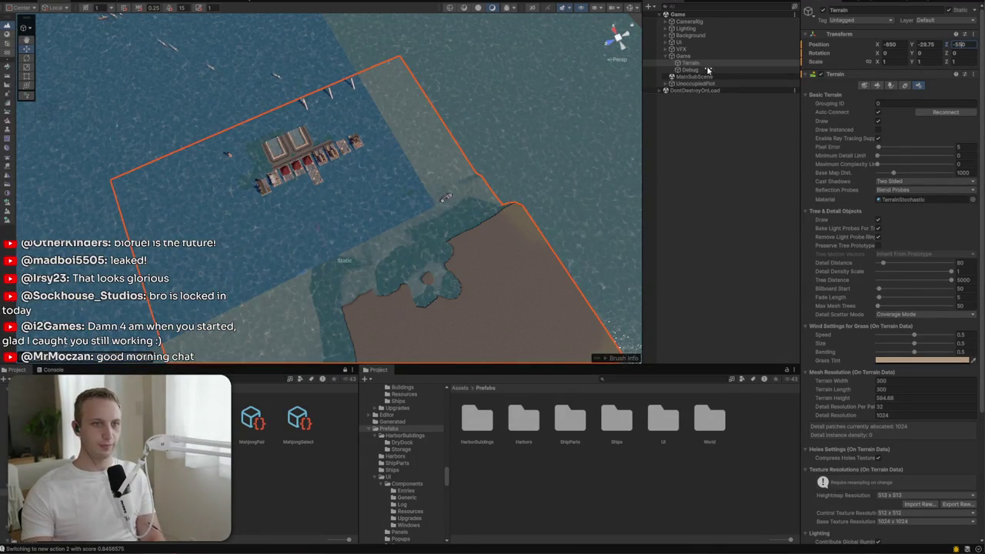
pyautogui.click(96, 1)
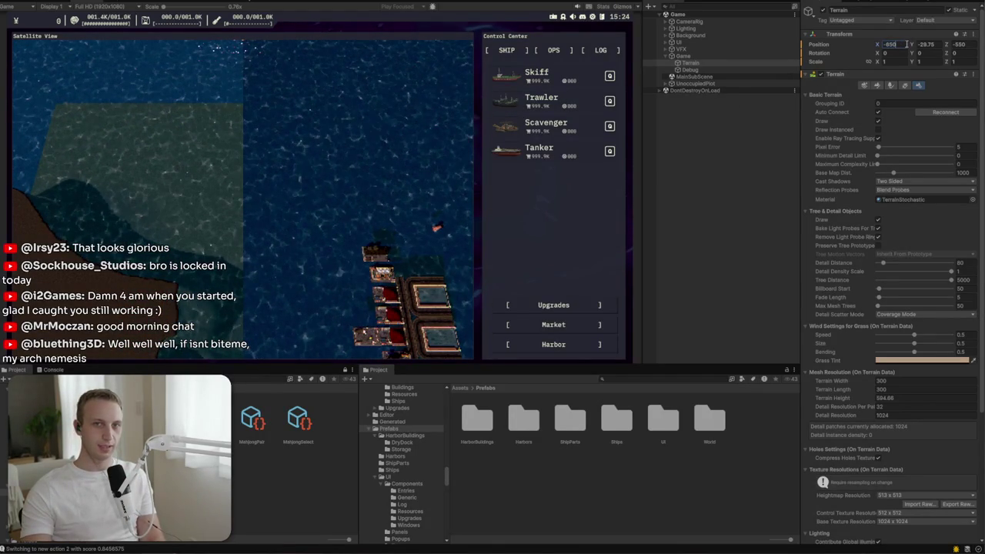
# Step: Change Terrain X to -700, check it in Scene and Game views, then select MainSubScene
pyautogui.write('0')
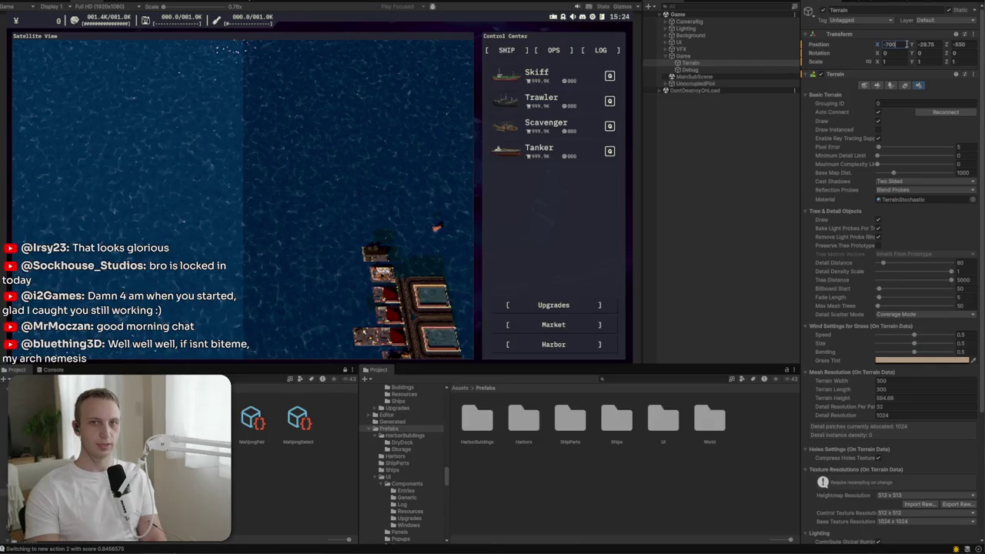
pyautogui.write('0')
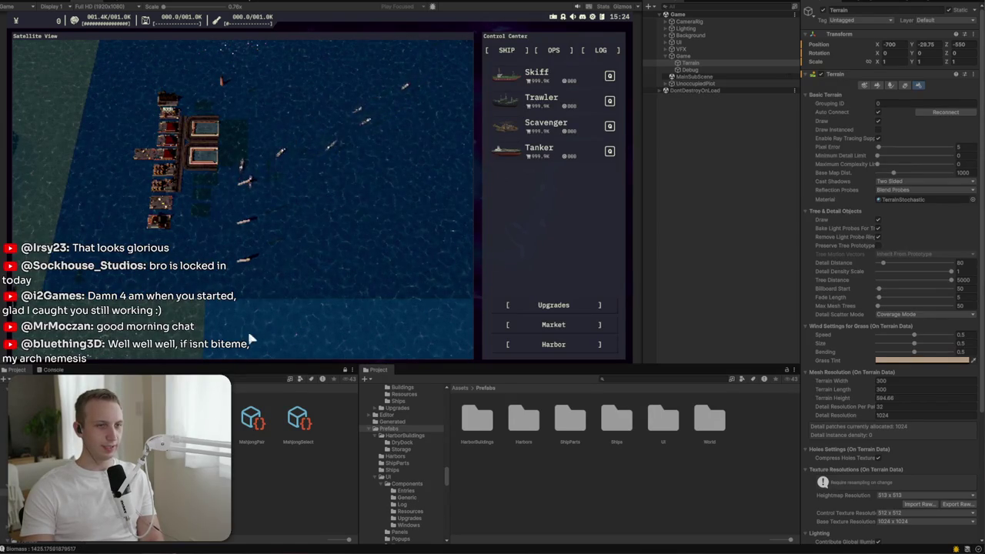
pyautogui.click(50, 2)
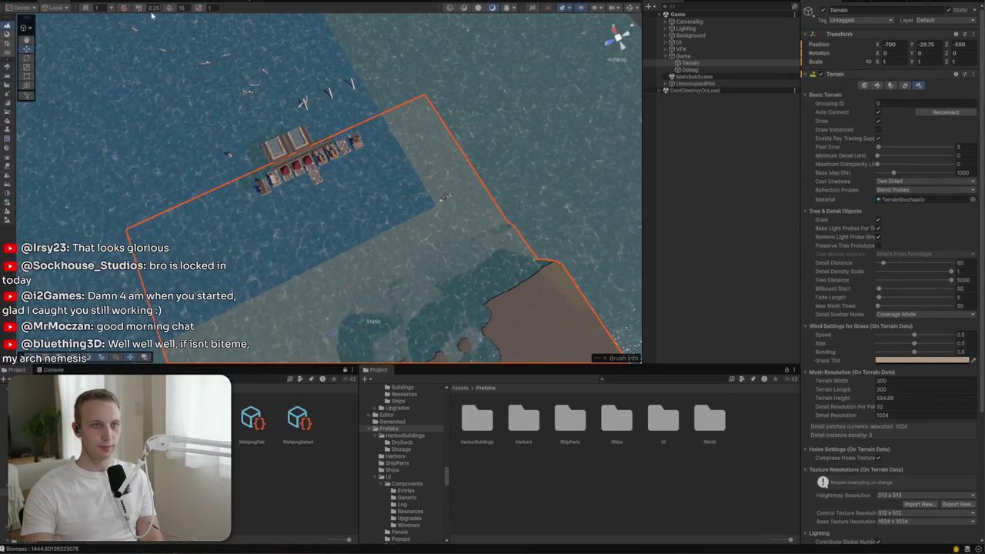
pyautogui.click(85, 3)
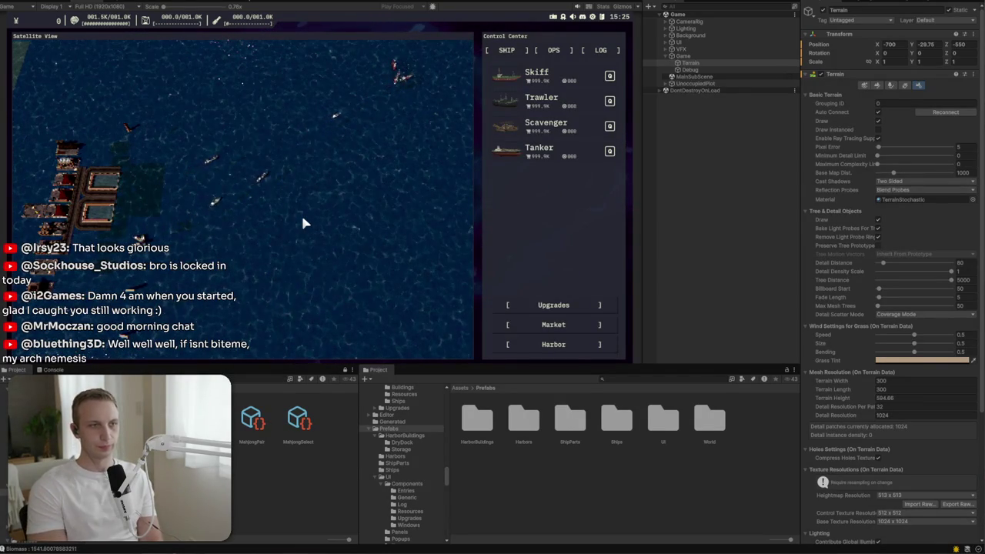
pyautogui.press('a')
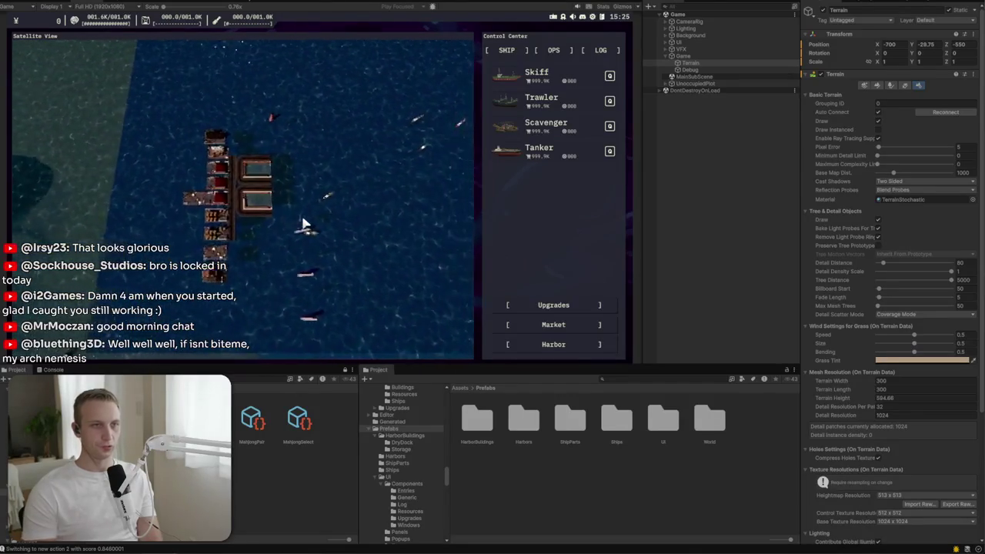
pyautogui.click(790, 77)
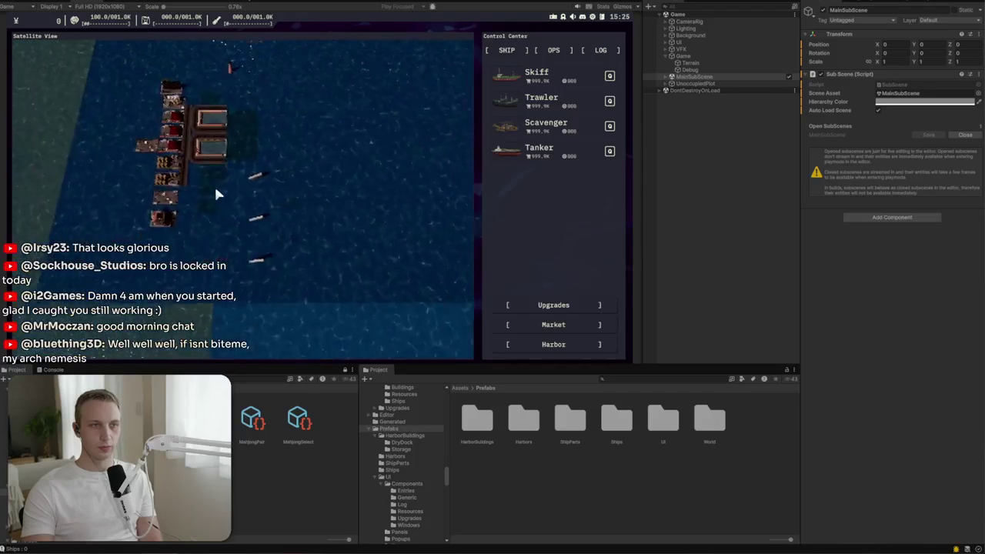
# Step: Expand MainSubScene > World and select the Sea plane
pyautogui.click(60, 4)
pyautogui.click(666, 78)
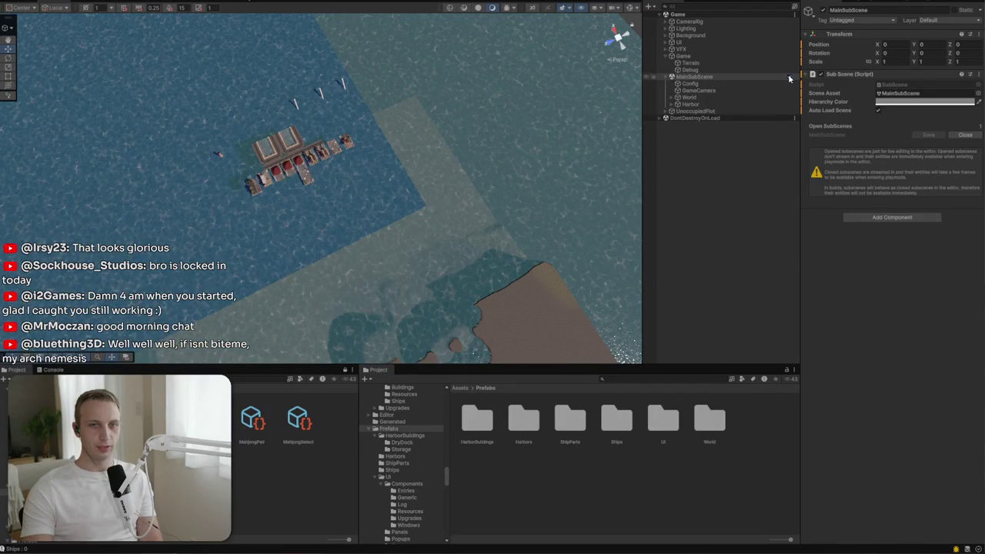
pyautogui.click(329, 223)
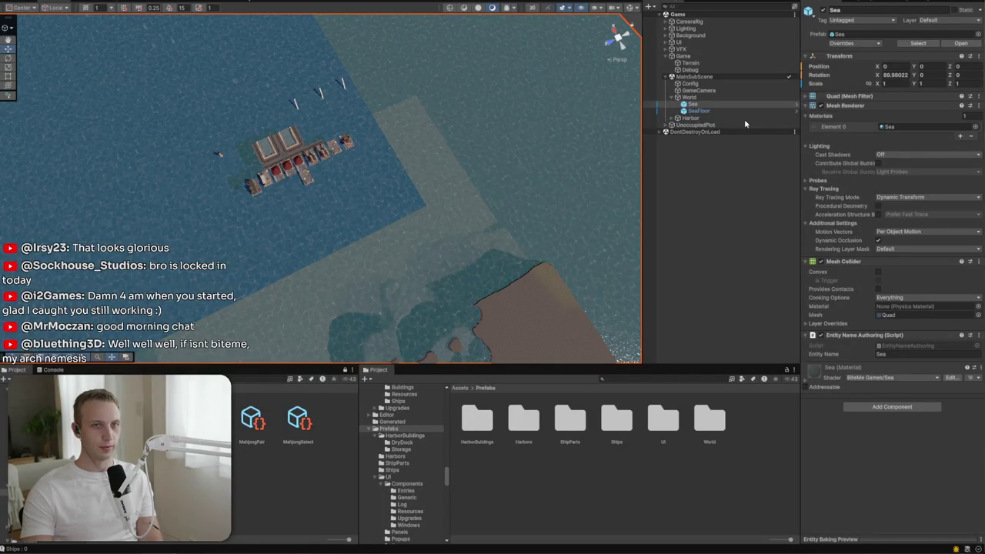
# Step: Start Play mode, reselect Sea, and orbit around the Sea quad in the Scene view
pyautogui.hotkey('ctrl', 'p')
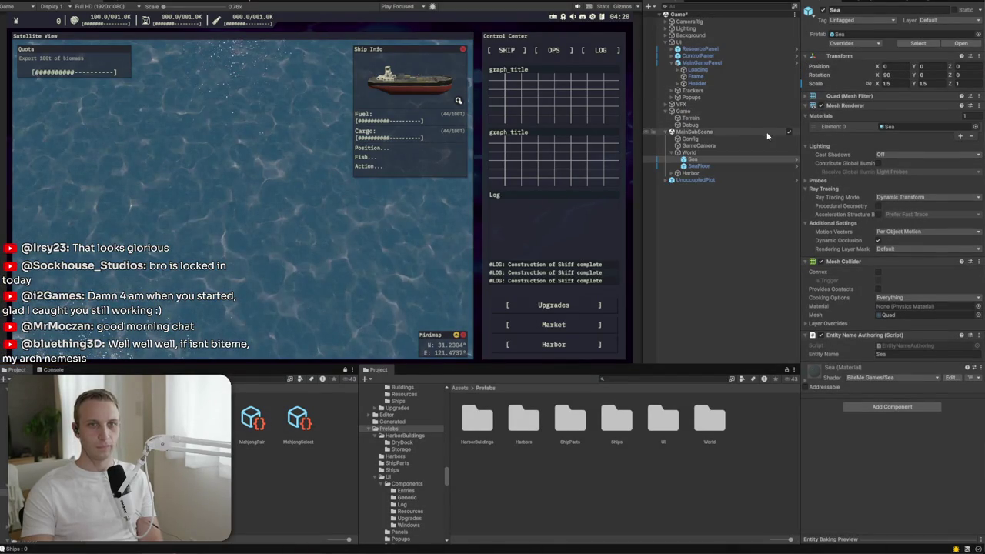
pyautogui.click(712, 161)
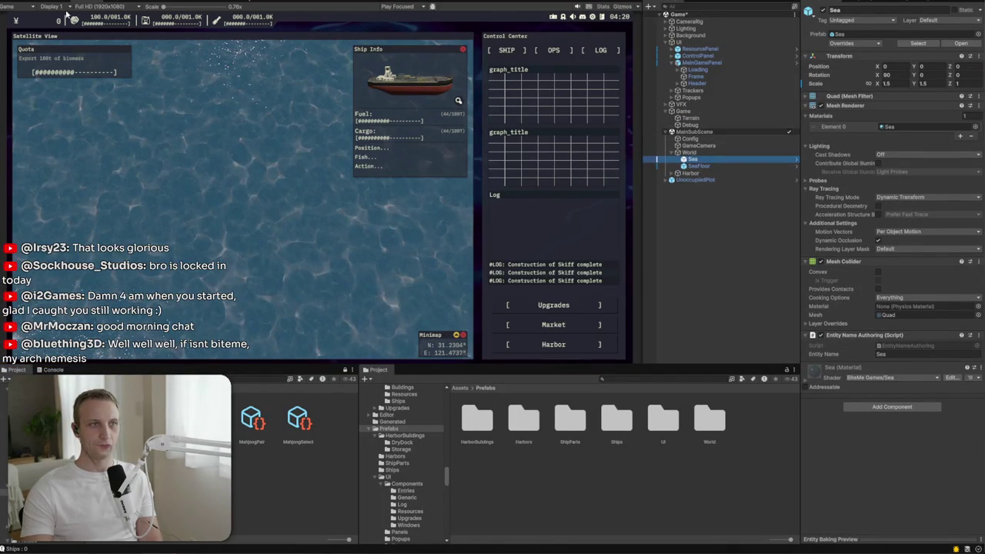
pyautogui.click(45, 2)
pyautogui.moveTo(447, 180)
pyautogui.mouseDown()
pyautogui.moveTo(455, 193)
pyautogui.moveTo(516, 204)
pyautogui.moveTo(385, 193)
pyautogui.moveTo(393, 198)
pyautogui.moveTo(384, 214)
pyautogui.moveTo(392, 201)
pyautogui.mouseUp()
# Step: Select SeaFloor and set its linked Scale X and Y to 1.5
pyautogui.click(698, 167)
pyautogui.click(693, 159)
pyautogui.click(739, 166)
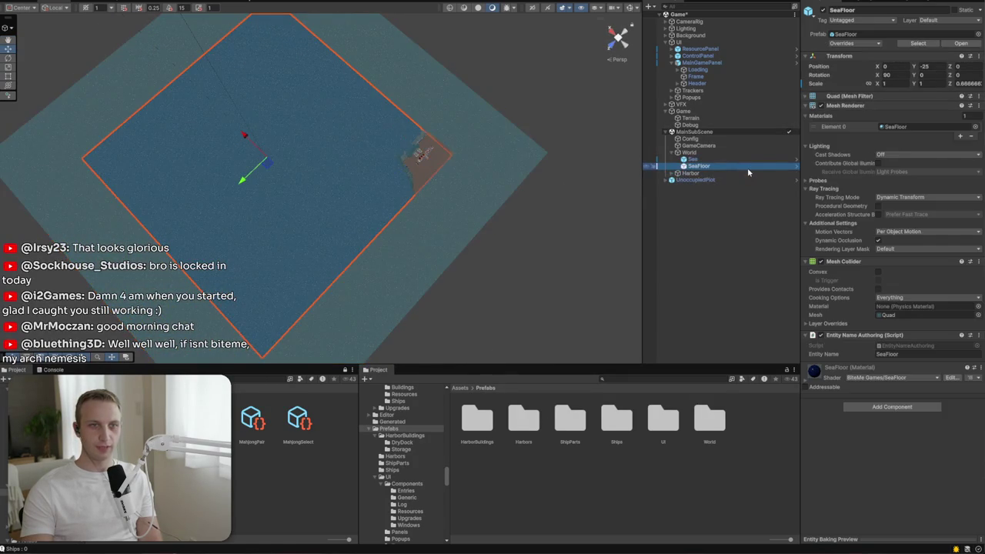
pyautogui.click(896, 84)
pyautogui.write('1.5')
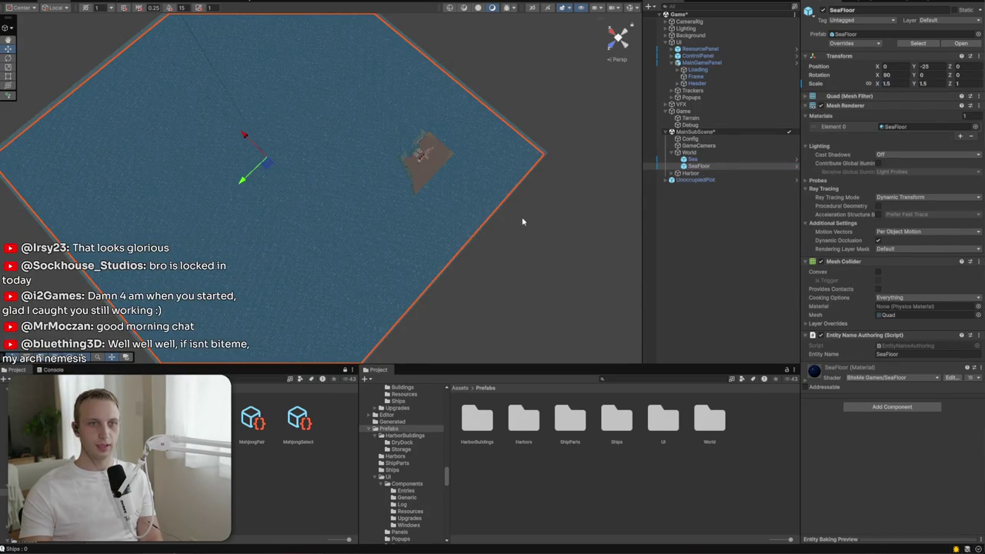
pyautogui.scroll(2, 522, 223)
# Step: Orbit around the island to check the sea floor edge, then bring the YouTube window forward
pyautogui.moveTo(512, 189)
pyautogui.mouseDown()
pyautogui.moveTo(462, 187)
pyautogui.moveTo(352, 220)
pyautogui.moveTo(286, 176)
pyautogui.moveTo(257, 177)
pyautogui.moveTo(231, 198)
pyautogui.moveTo(220, 179)
pyautogui.moveTo(184, 201)
pyautogui.moveTo(300, 165)
pyautogui.moveTo(326, 187)
pyautogui.moveTo(343, 167)
pyautogui.moveTo(616, 177)
pyautogui.moveTo(359, 211)
pyautogui.mouseUp()
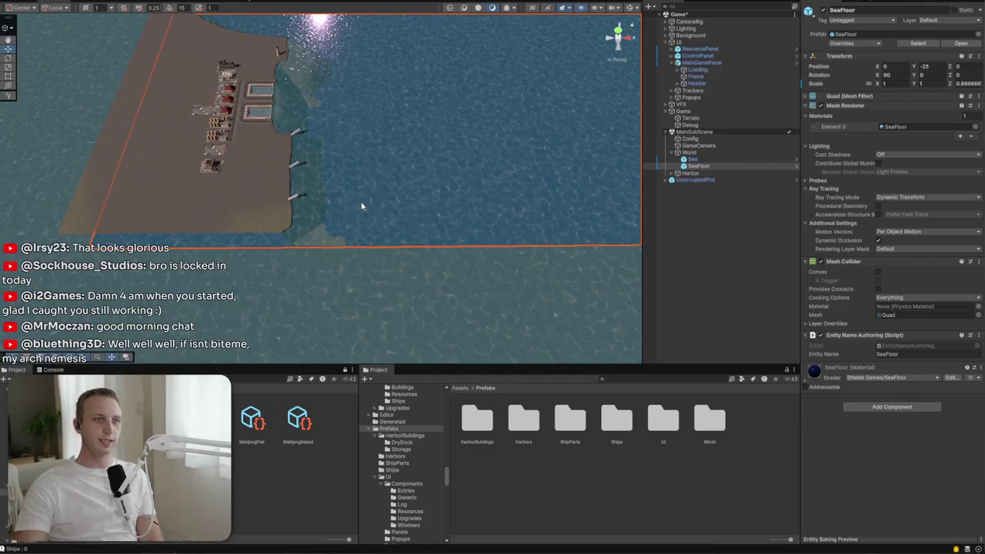
pyautogui.moveTo(361, 206)
pyautogui.mouseDown()
pyautogui.moveTo(478, 169)
pyautogui.moveTo(462, 156)
pyautogui.moveTo(420, 176)
pyautogui.moveTo(433, 146)
pyautogui.moveTo(438, 156)
pyautogui.mouseUp()
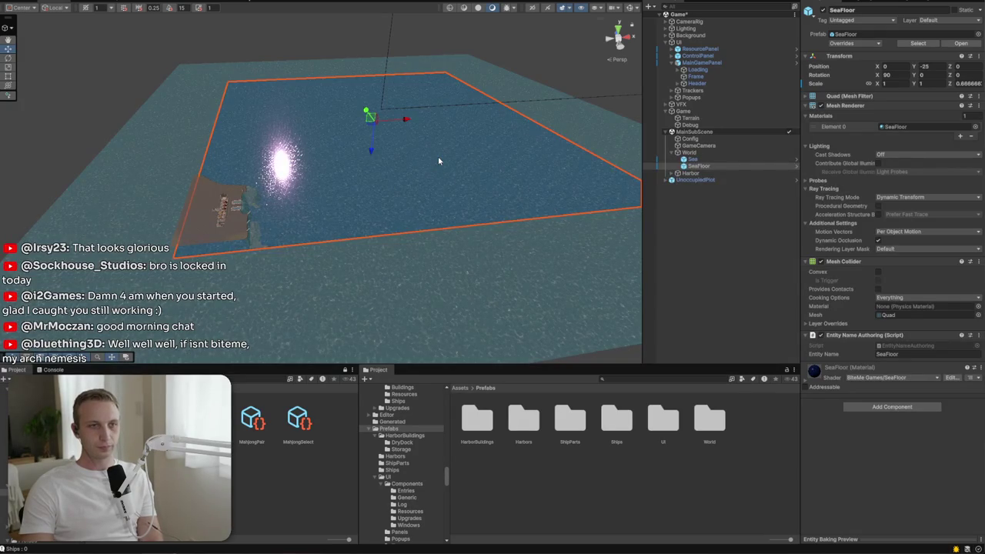
pyautogui.click(739, 152)
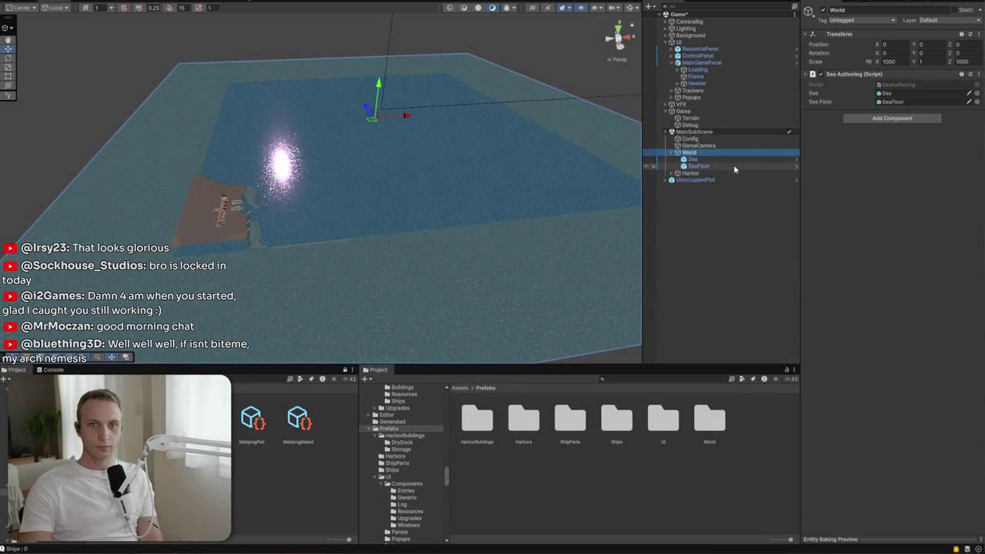
pyautogui.click(733, 165)
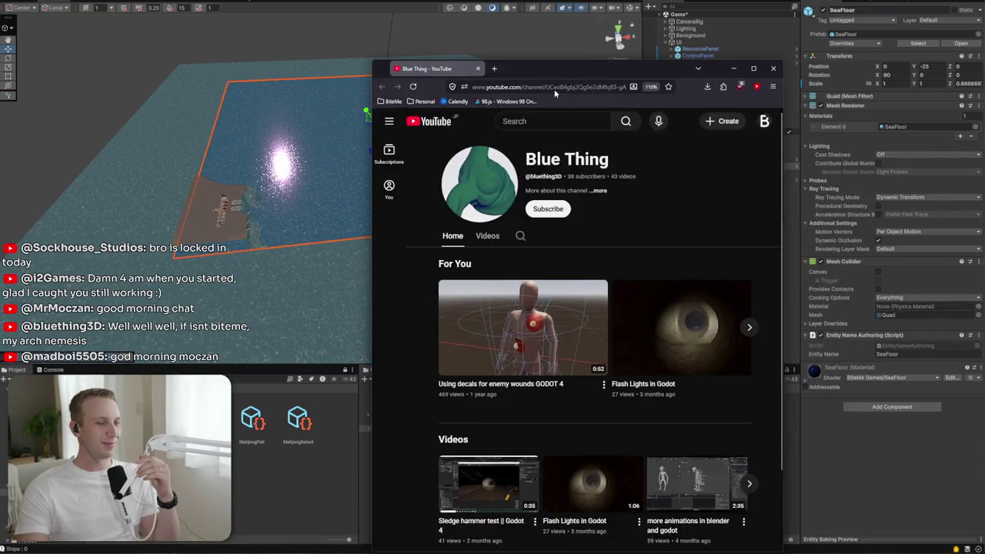
pyautogui.moveTo(567, 67)
pyautogui.mouseDown()
pyautogui.moveTo(366, 86)
pyautogui.moveTo(456, 25)
pyautogui.moveTo(493, 77)
pyautogui.moveTo(460, 117)
pyautogui.moveTo(455, 90)
pyautogui.moveTo(440, 146)
pyautogui.moveTo(481, 140)
pyautogui.mouseUp()
pyautogui.doubleClick(484, 140)
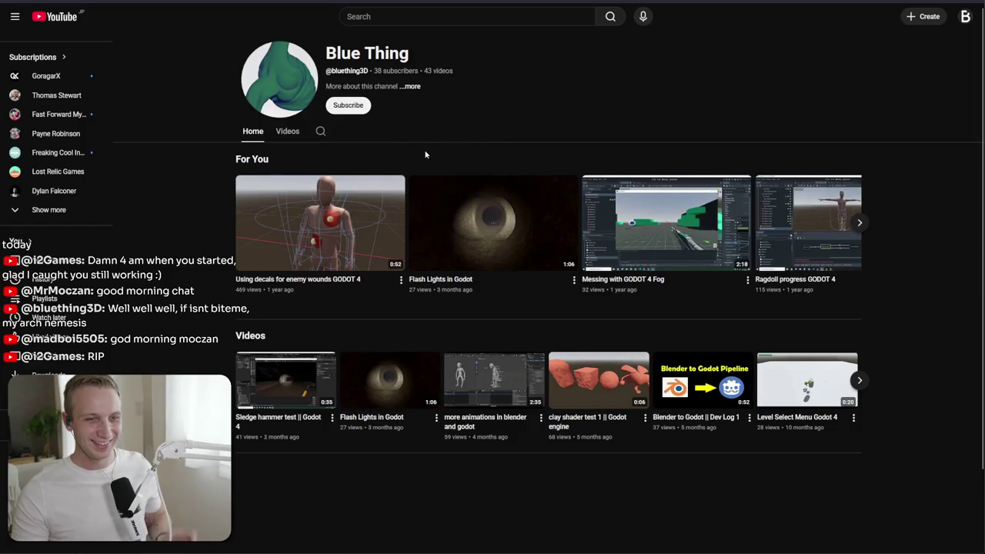
# Step: Play the channel's 'Sledge hammer test || Godot 4' video from its Videos list, then return to Unity
pyautogui.click(291, 132)
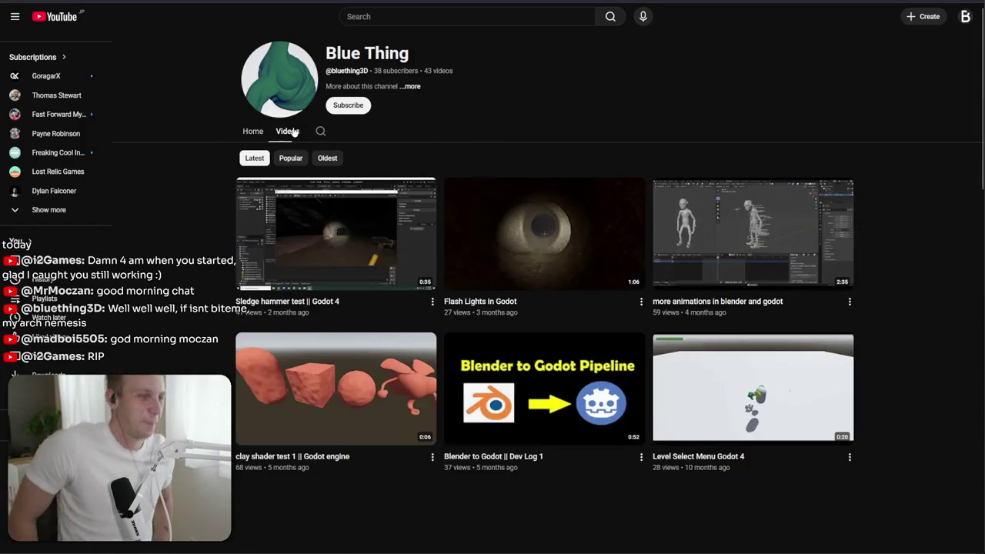
pyautogui.moveTo(319, 254)
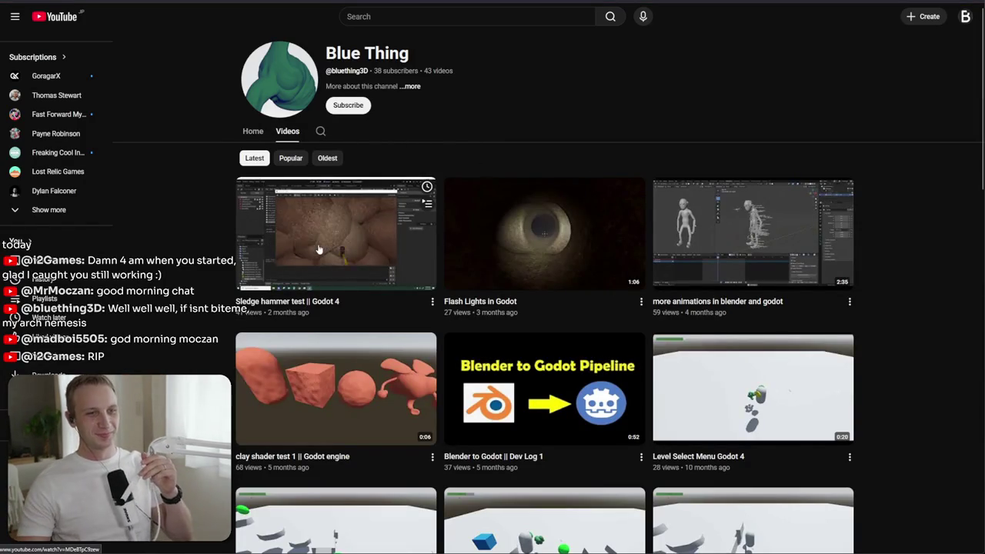
pyautogui.click(409, 87)
pyautogui.click(612, 126)
pyautogui.click(273, 287)
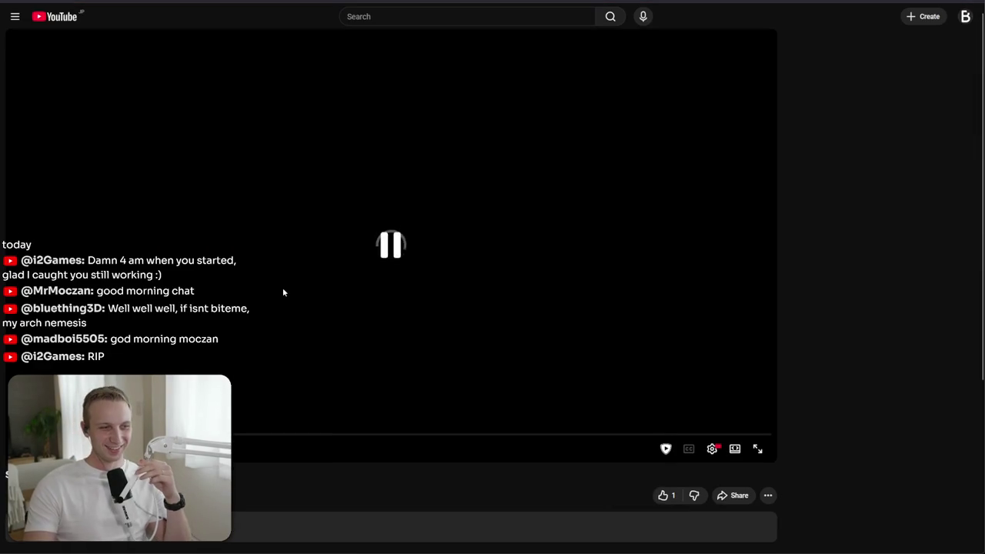
pyautogui.scroll(-3, 283, 465)
pyautogui.scroll(3, 282, 465)
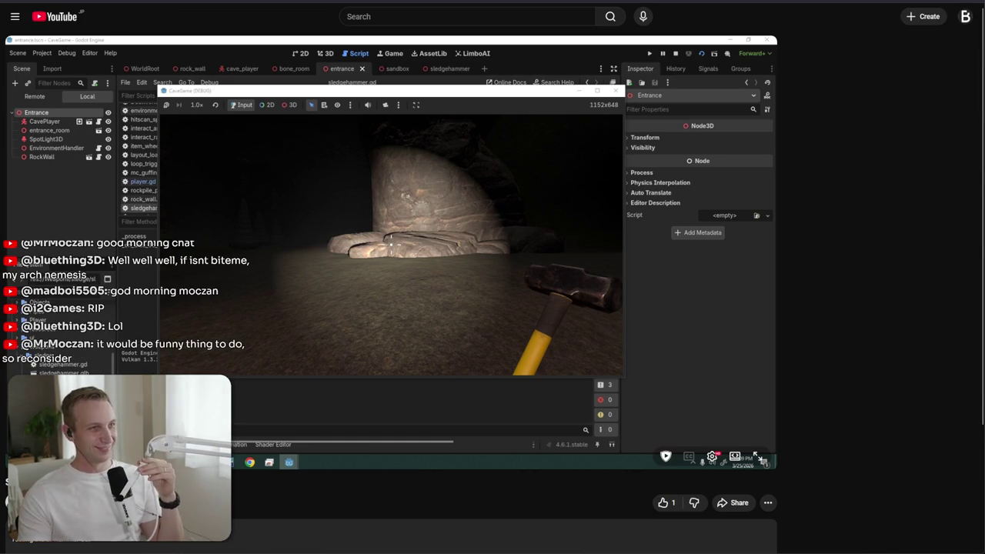
pyautogui.hotkey('alt', 'Tab')
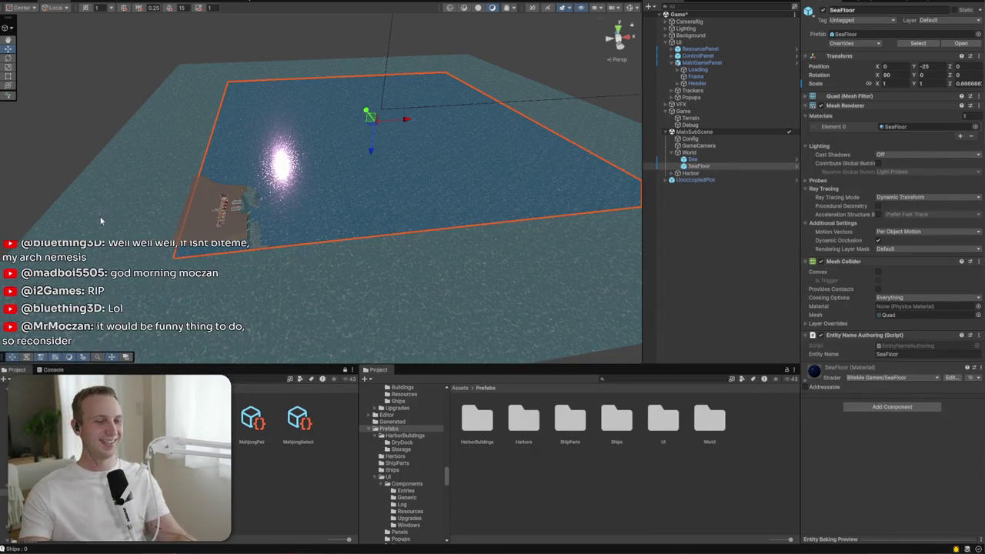
# Step: Orbit up to the floating UI canvases, then browse ControlPanel and ResourcePanel in the Game view
pyautogui.moveTo(100, 221)
pyautogui.mouseDown()
pyautogui.moveTo(431, 131)
pyautogui.moveTo(464, 95)
pyautogui.moveTo(421, 65)
pyautogui.mouseUp()
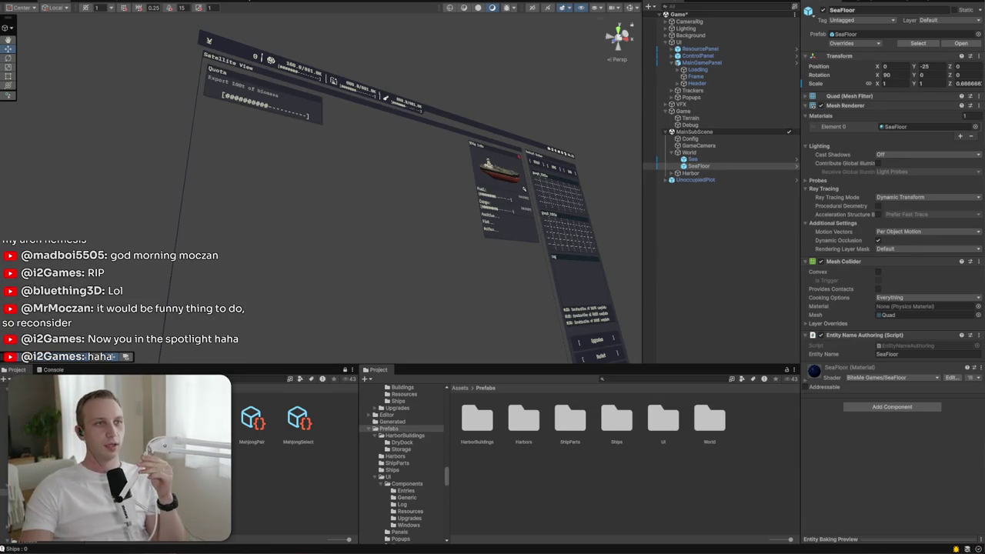
pyautogui.click(89, 2)
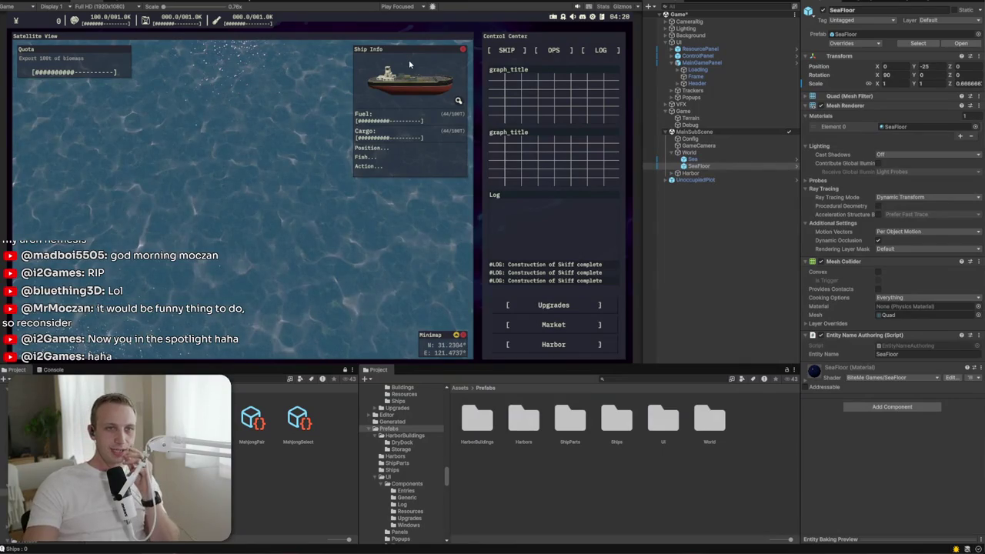
pyautogui.click(667, 54)
pyautogui.click(667, 50)
pyautogui.click(671, 50)
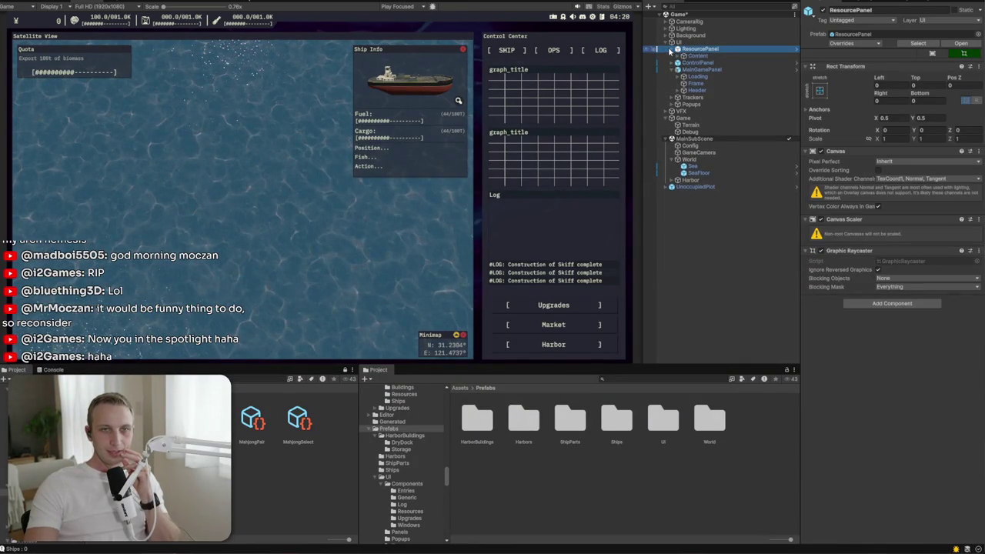
pyautogui.click(677, 49)
pyautogui.click(671, 62)
# Step: Expand Trackers > ShipTracker > Content, inspect Header and ShipImage, then reselect ShipTracker
pyautogui.click(672, 70)
pyautogui.click(712, 83)
pyautogui.click(681, 84)
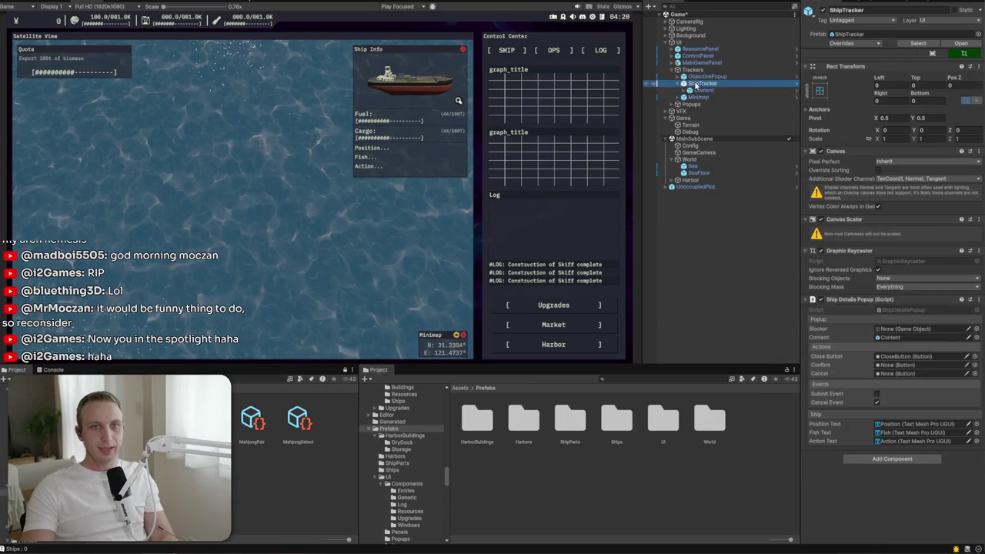
pyautogui.click(684, 90)
pyautogui.click(702, 90)
pyautogui.click(708, 104)
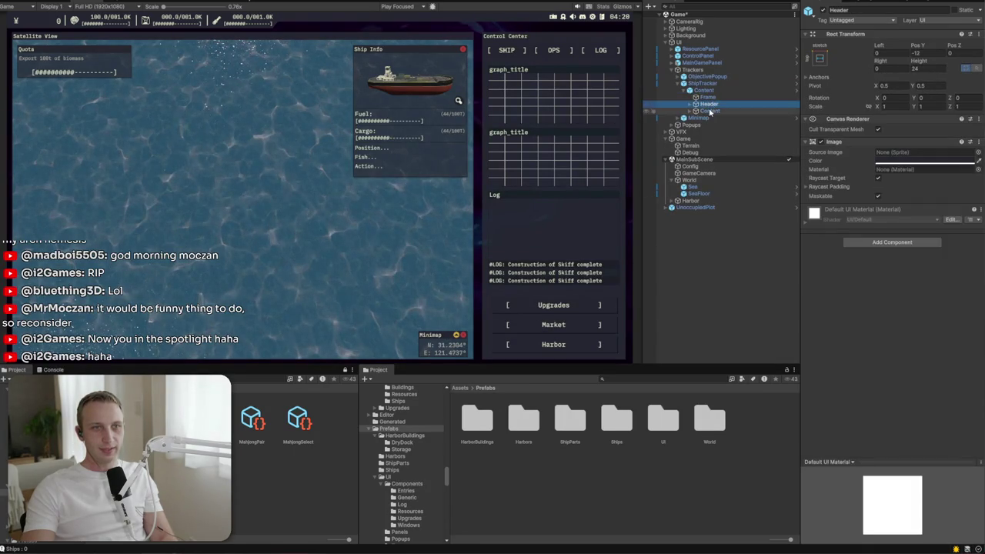
pyautogui.click(710, 112)
pyautogui.click(690, 112)
pyautogui.click(714, 118)
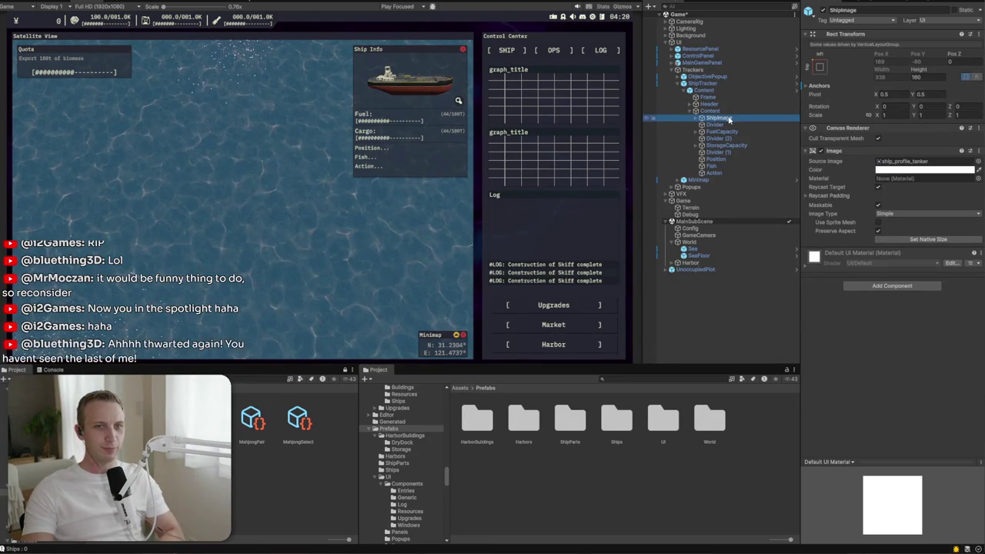
pyautogui.click(727, 84)
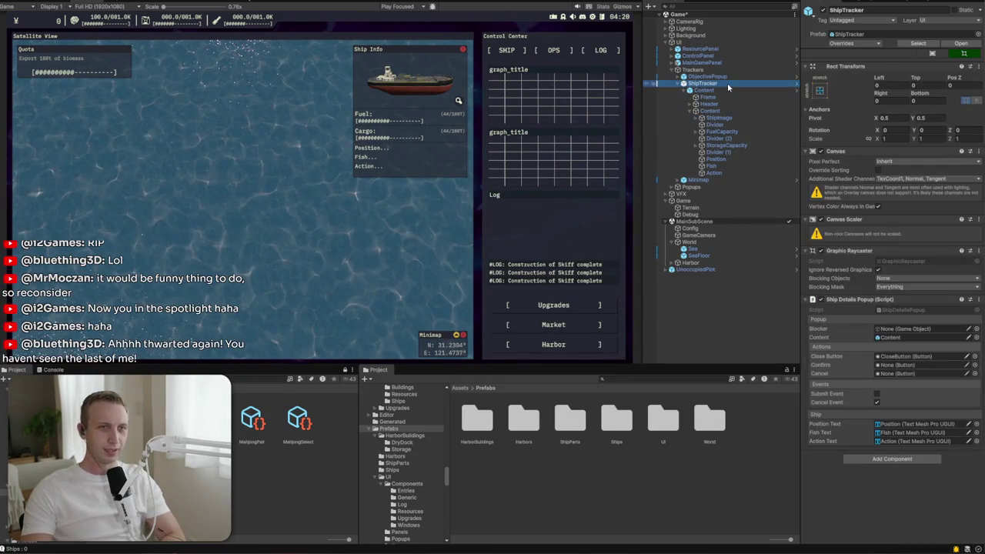
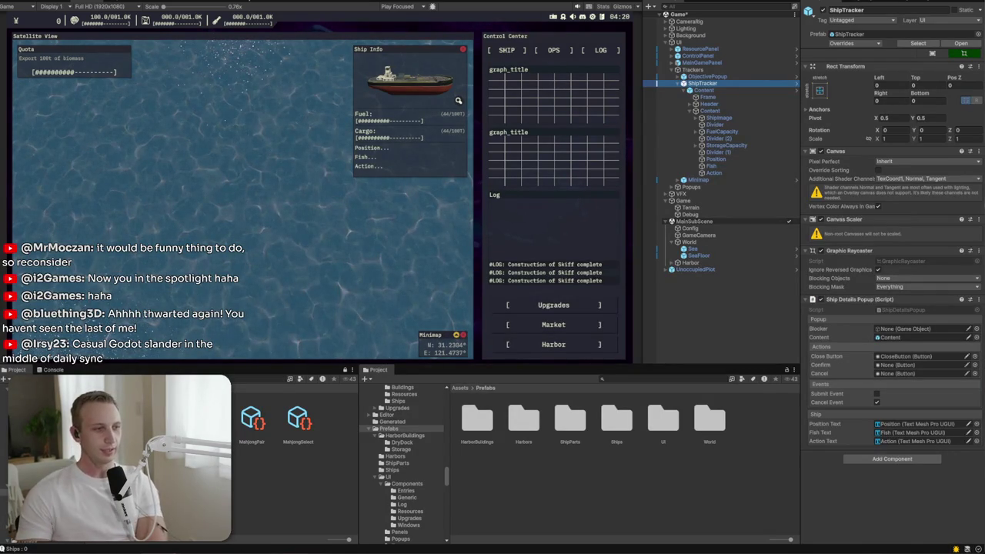
# Step: Inspect the ship tracker's Action and ShipImage elements in the Scene view, then enter Play mode
pyautogui.click(52, 2)
pyautogui.click(759, 174)
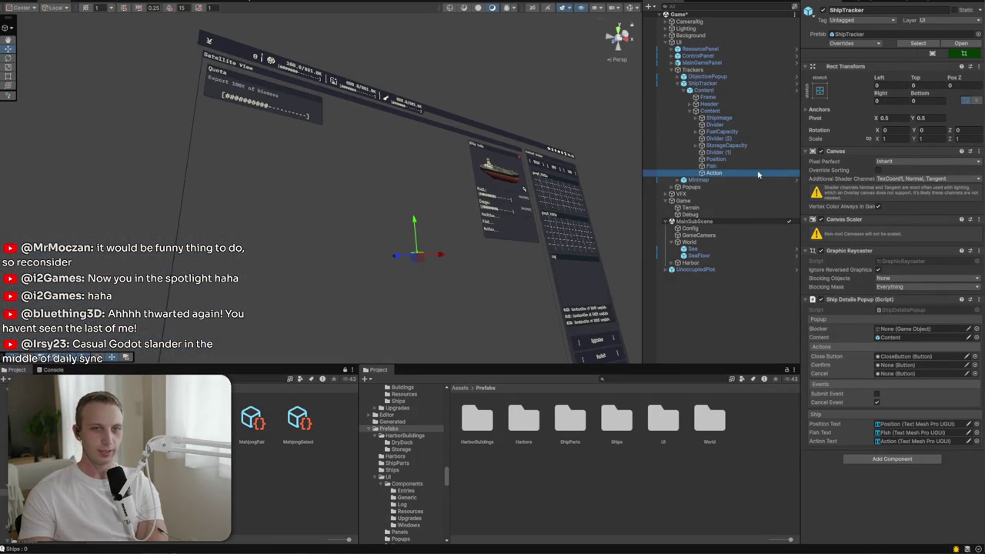
pyautogui.click(739, 119)
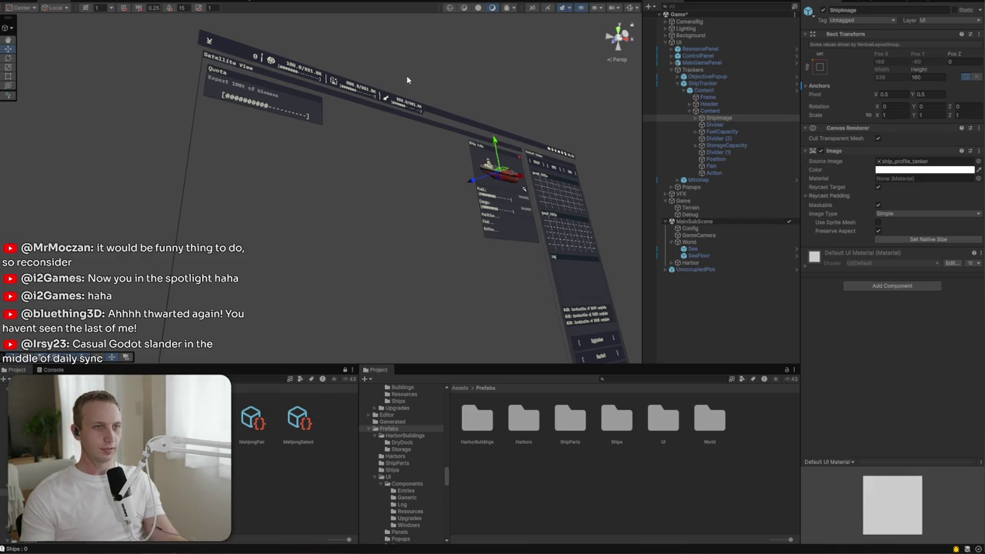
pyautogui.hotkey('ctrl', 'p')
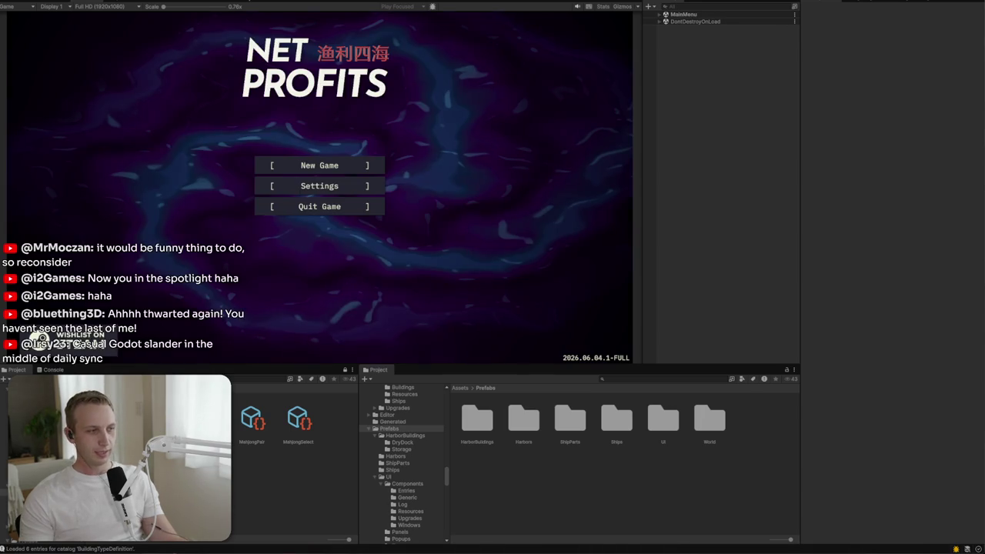
# Step: Open the load game dialog and copy the Buildings storage keys and English names A2:B7
pyautogui.click(320, 165)
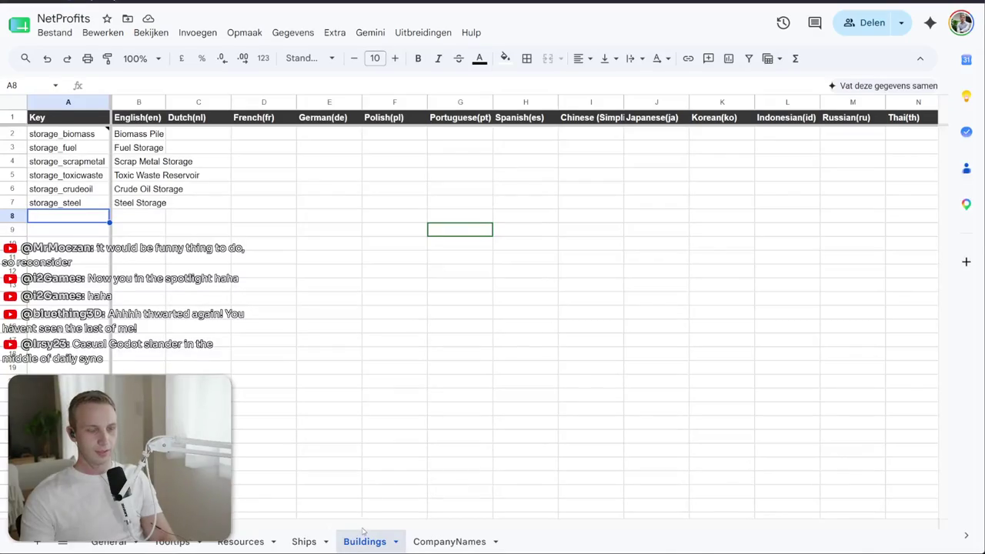
pyautogui.moveTo(85, 203)
pyautogui.mouseDown()
pyautogui.moveTo(139, 135)
pyautogui.moveTo(139, 204)
pyautogui.mouseUp()
pyautogui.hotkey('ctrl', 'c')
pyautogui.click(83, 205)
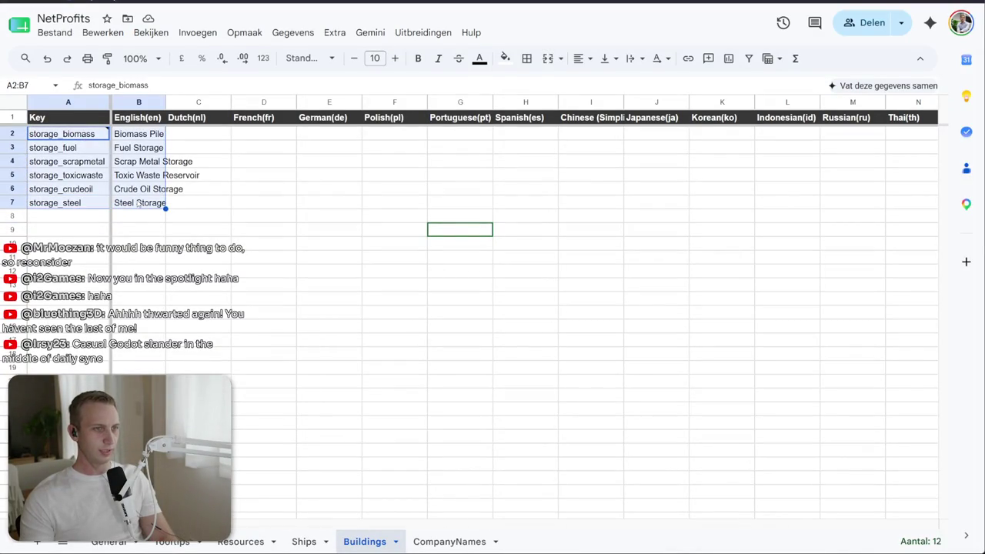
pyautogui.click(139, 203)
pyautogui.moveTo(77, 136); pyautogui.dragTo(138, 204)
pyautogui.click(113, 198)
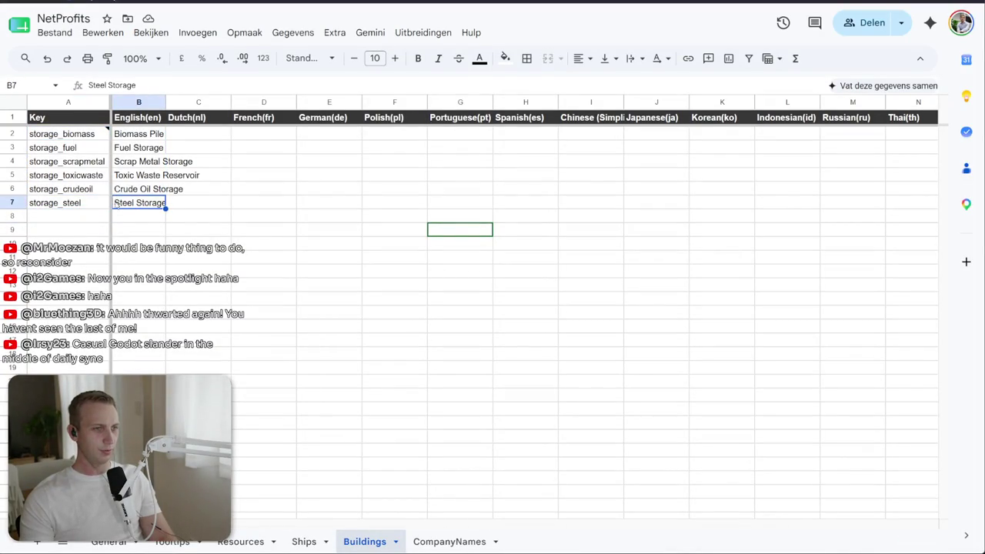
pyautogui.moveTo(59, 135); pyautogui.dragTo(139, 204)
pyautogui.click(126, 203)
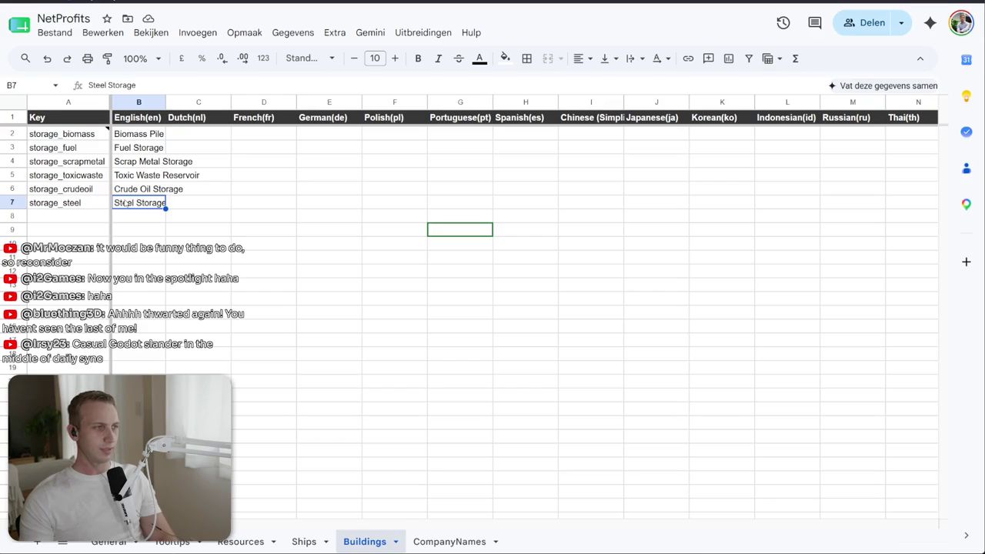
# Step: Check cells A8:B8 below the storage entries, then load the saved game in Unity
pyautogui.hotkey('alt', 'Tab')
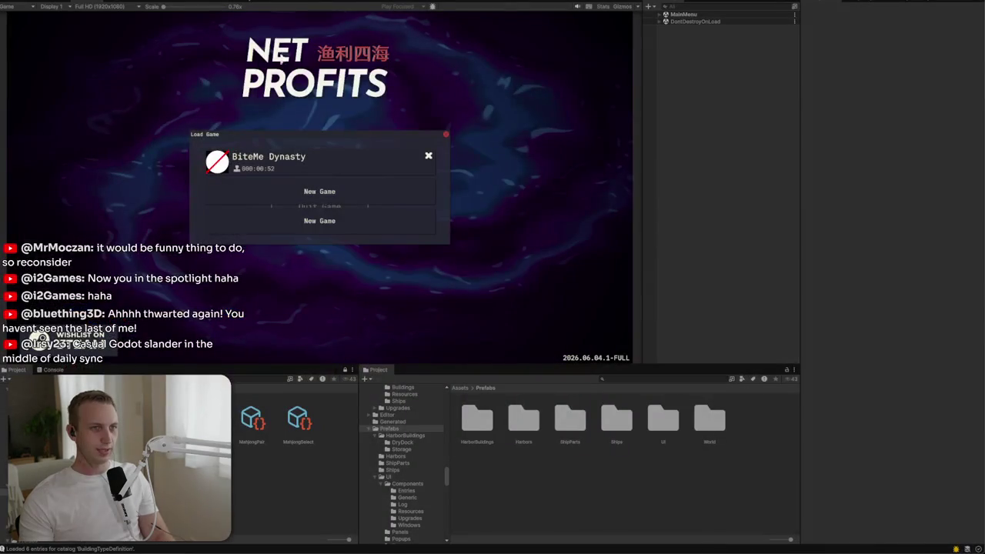
pyautogui.hotkey('alt', 'Tab')
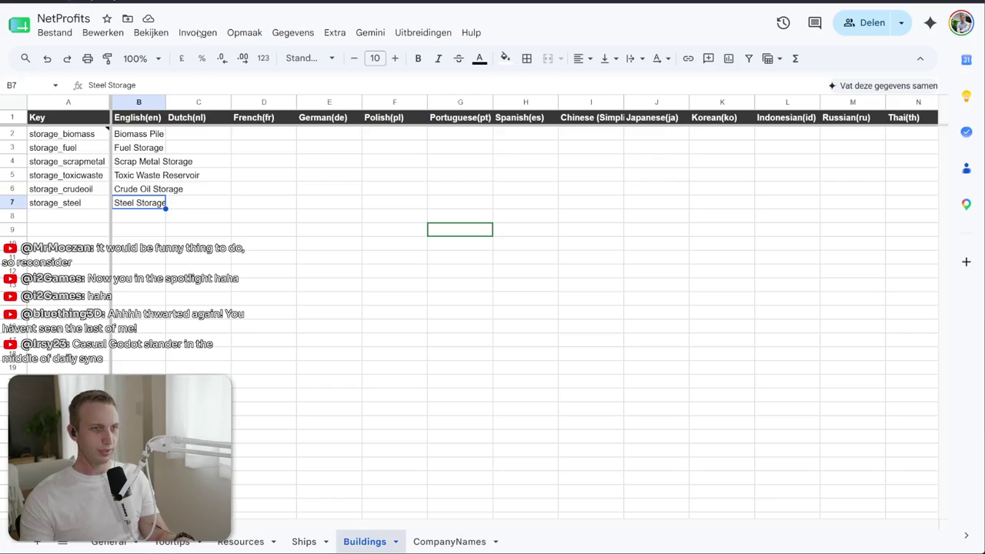
pyautogui.click(128, 217)
pyautogui.click(87, 217)
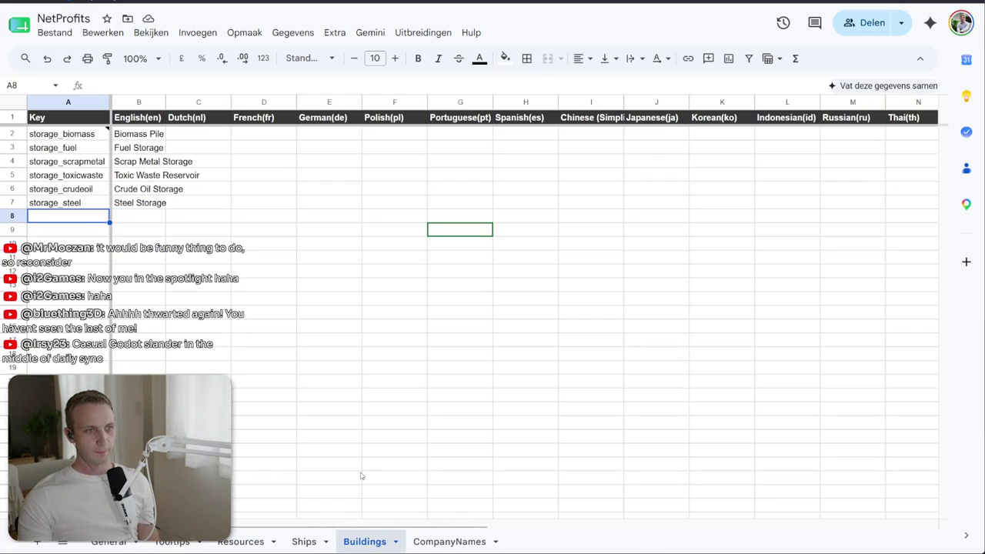
pyautogui.hotkey('alt', 'Tab')
pyautogui.click(272, 155)
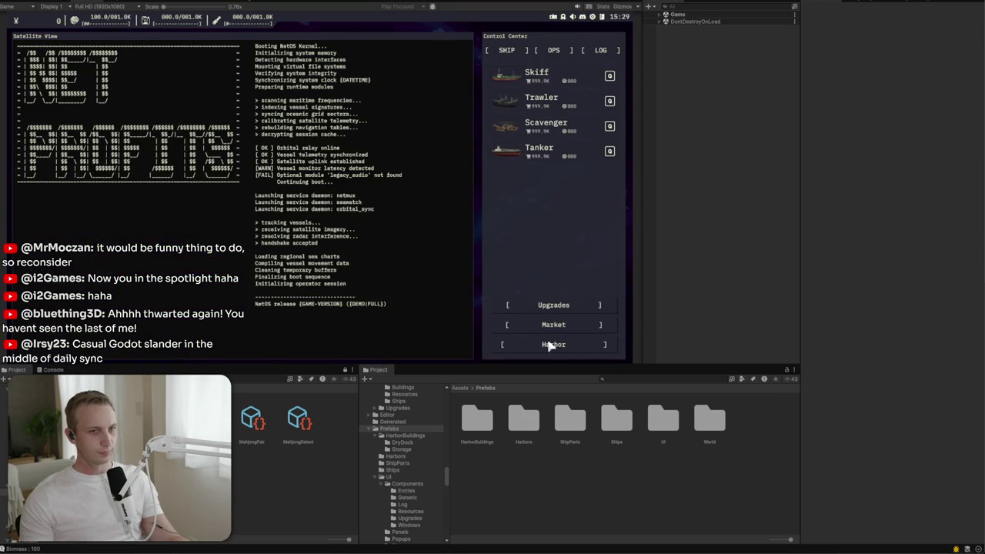
# Step: View the Skiff's untranslated upgrade keys in the game, then bring up the data table editor's Audio table
pyautogui.click(554, 305)
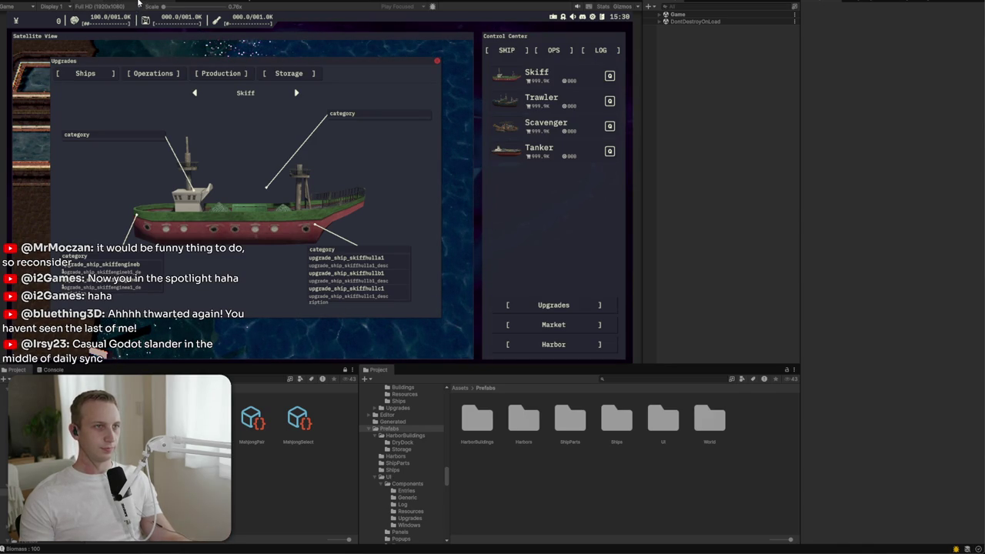
pyautogui.click(187, 2)
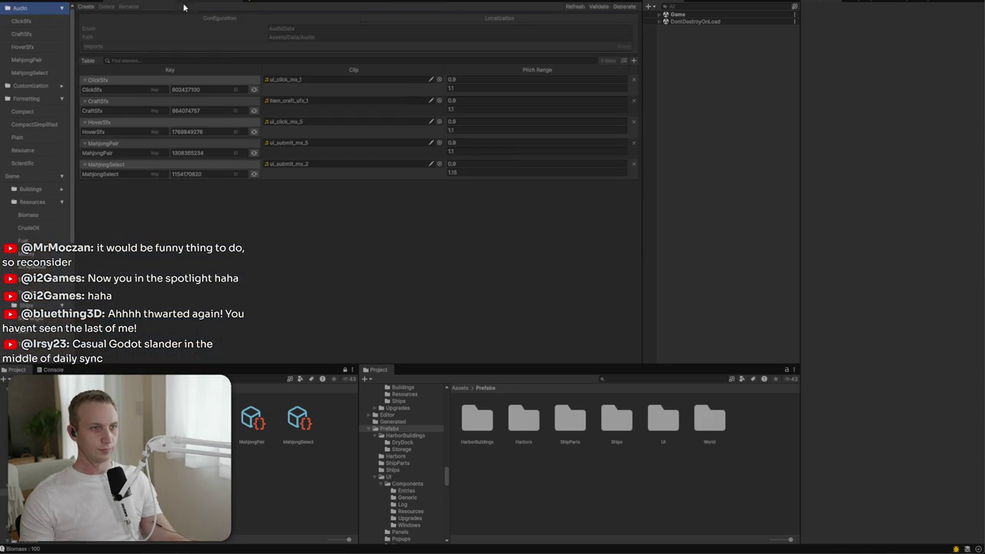
# Step: Inspect the SkiffEngineA1 upgrade entry, then display the full Ships upgrades table
pyautogui.scroll(-5, 42, 237)
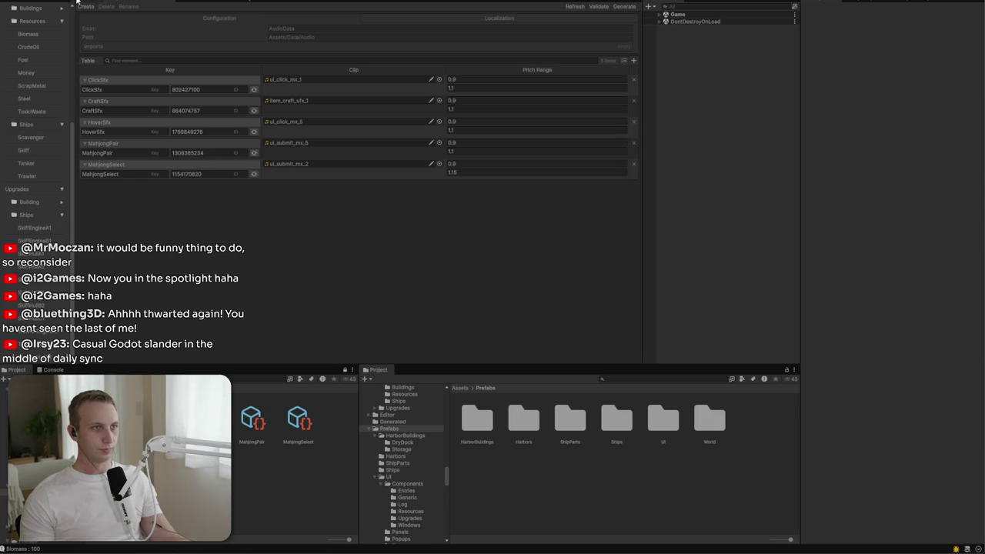
pyautogui.click(34, 228)
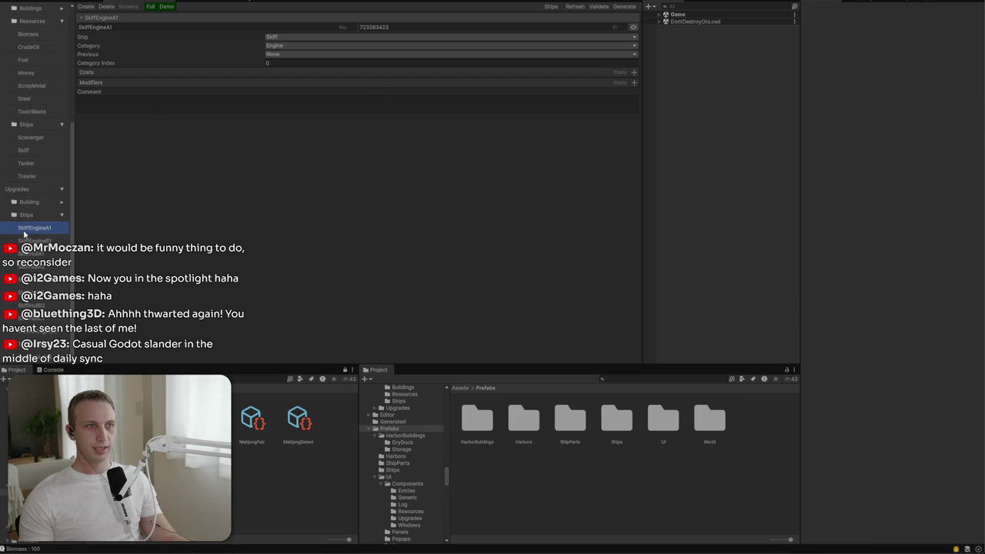
pyautogui.click(131, 18)
pyautogui.click(130, 19)
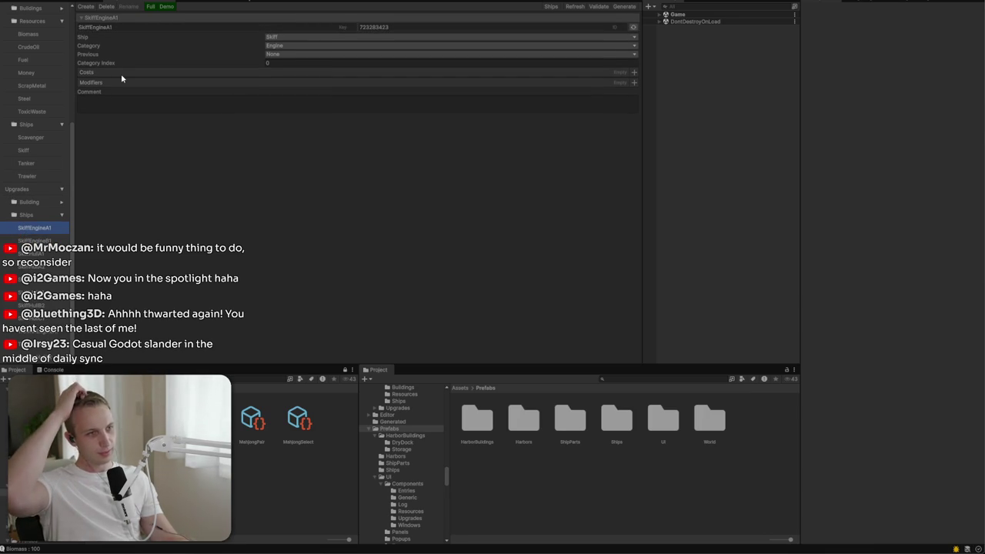
pyautogui.click(26, 215)
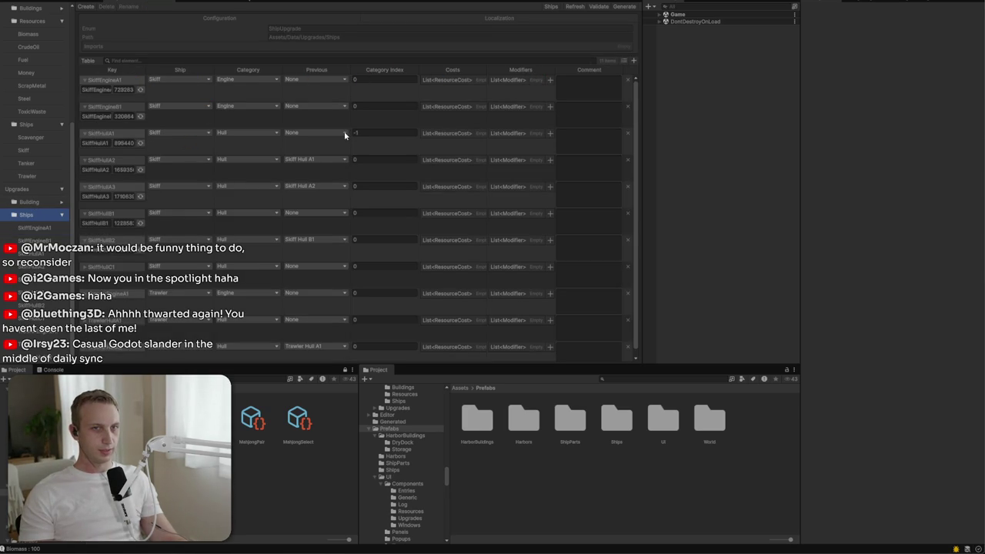
pyautogui.scroll(-1, 346, 136)
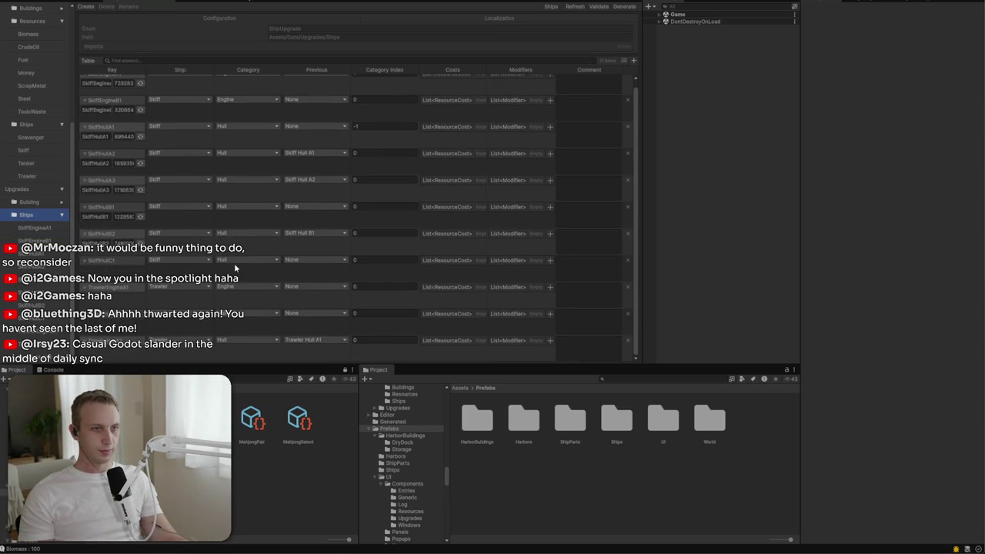
pyautogui.scroll(1, 92, 239)
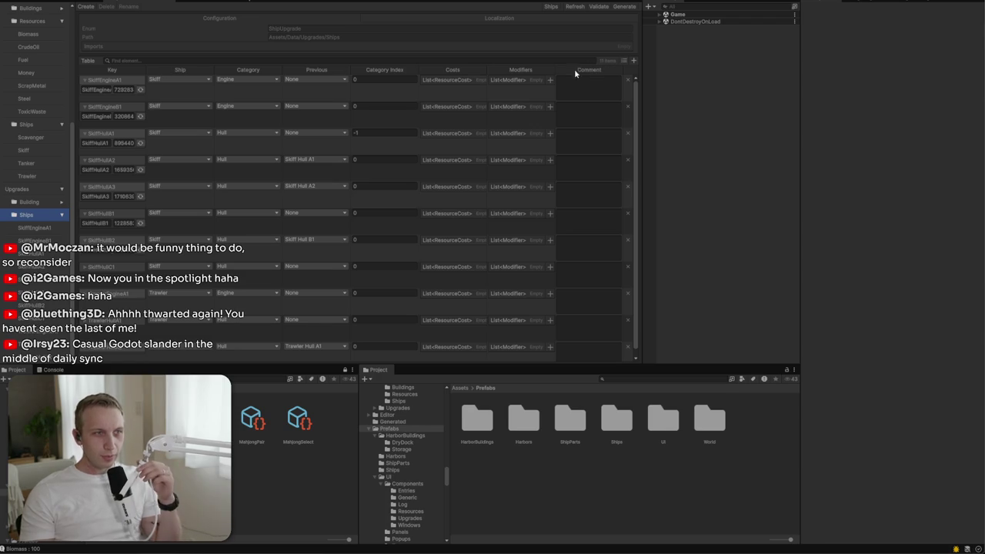
# Step: Review the ship upgrades' Localization settings and the SkiffEngineB1 and SkiffEngineA1 key fields
pyautogui.click(542, 22)
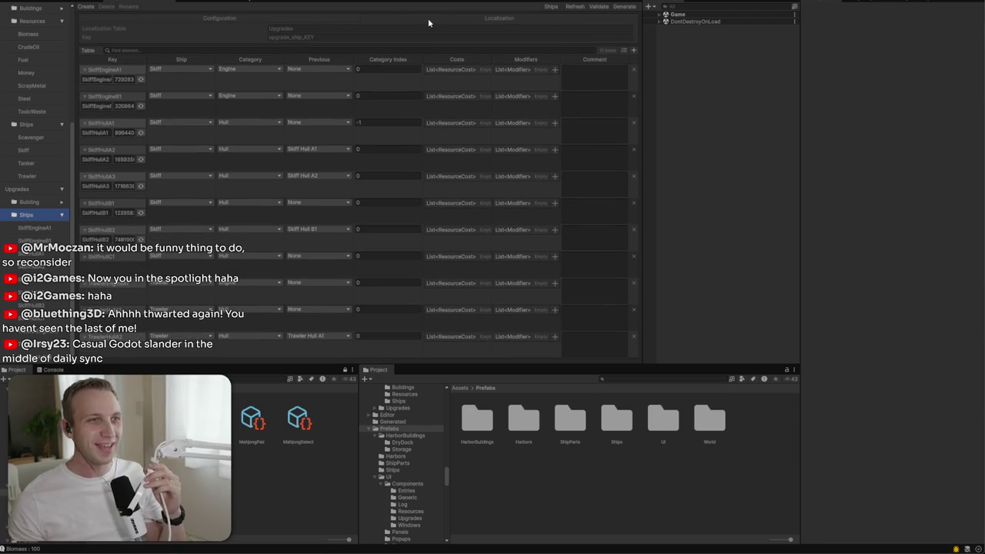
pyautogui.click(283, 17)
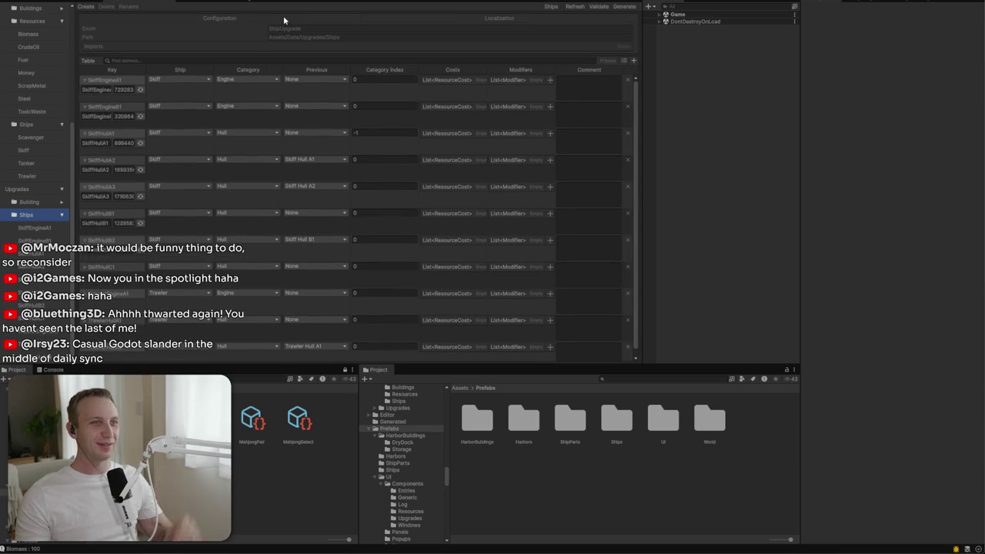
pyautogui.click(511, 20)
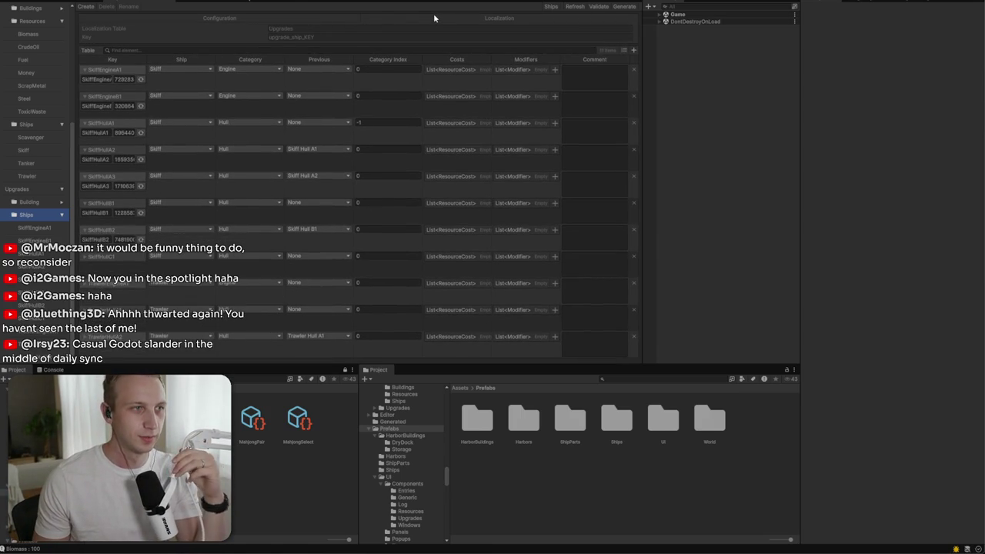
pyautogui.click(28, 239)
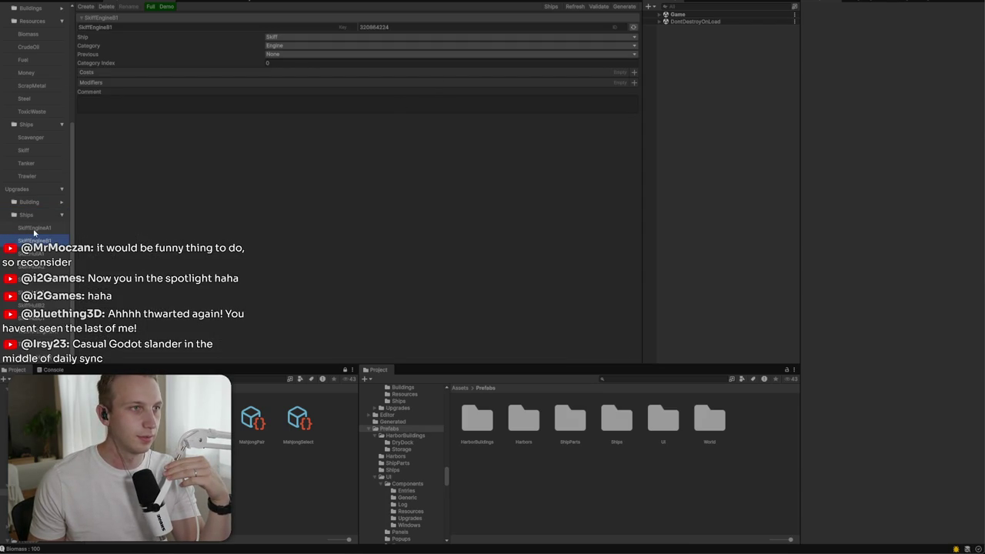
pyautogui.click(42, 214)
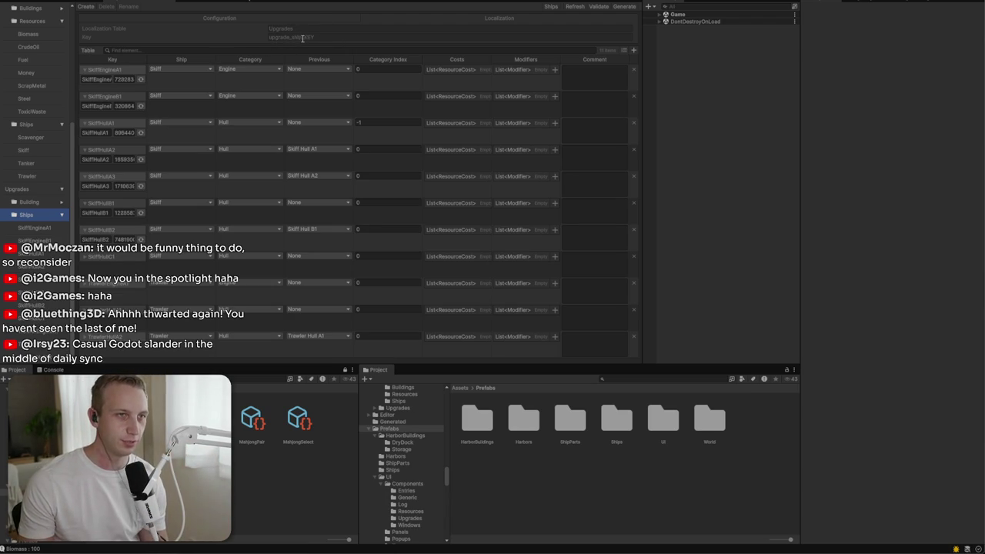
pyautogui.click(91, 79)
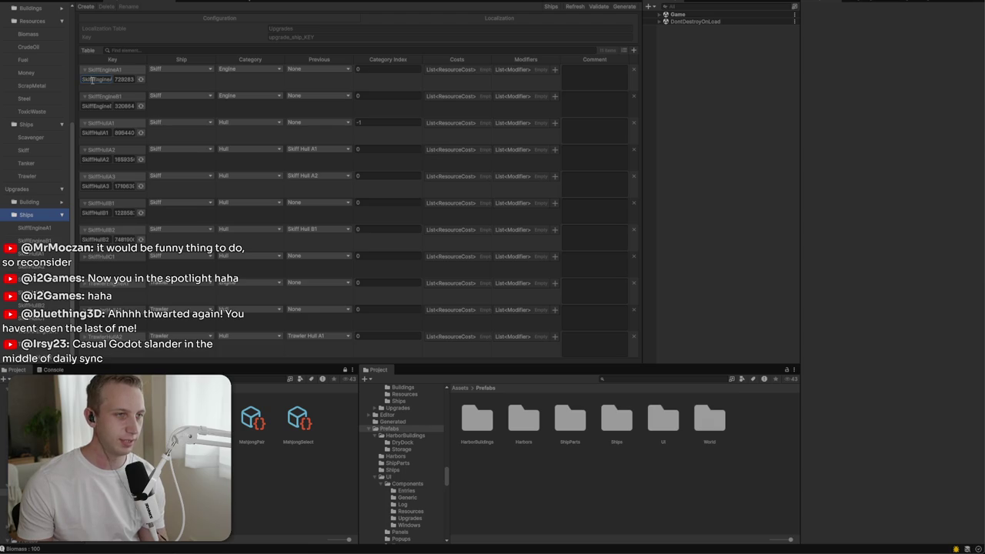
pyautogui.moveTo(96, 79); pyautogui.dragTo(162, 83)
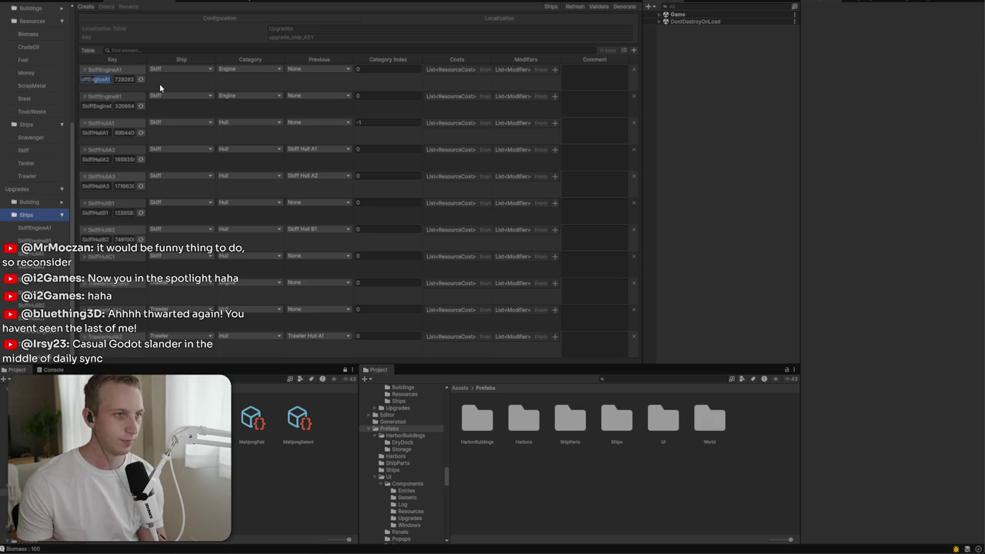
pyautogui.click(107, 80)
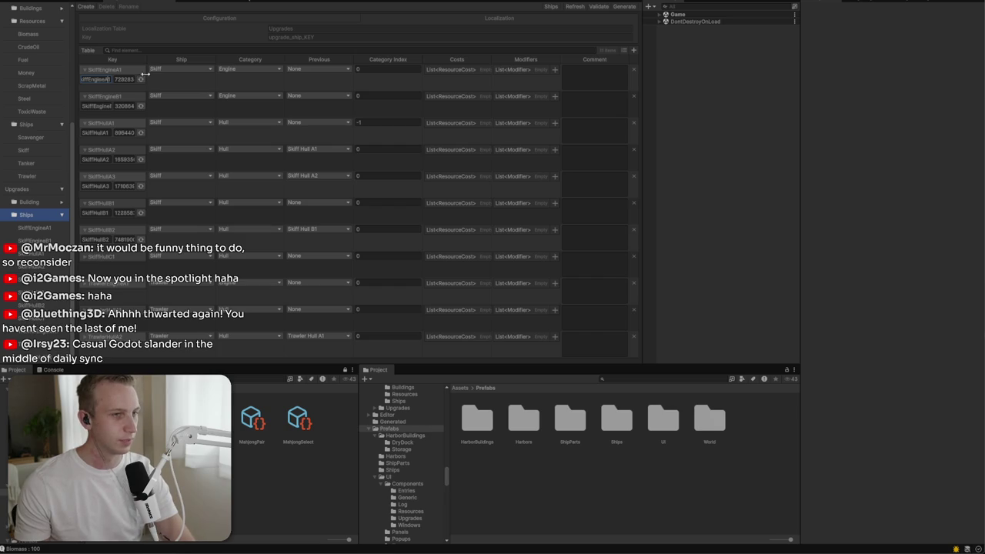
# Step: Show the building upgrades table, then return to the running game's Upgrades panel
pyautogui.click(39, 202)
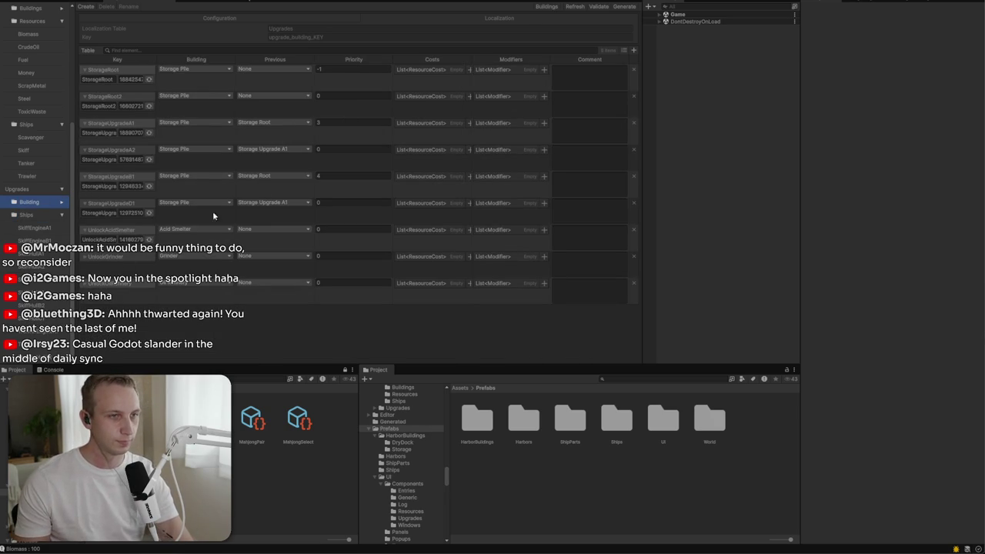
pyautogui.click(65, 2)
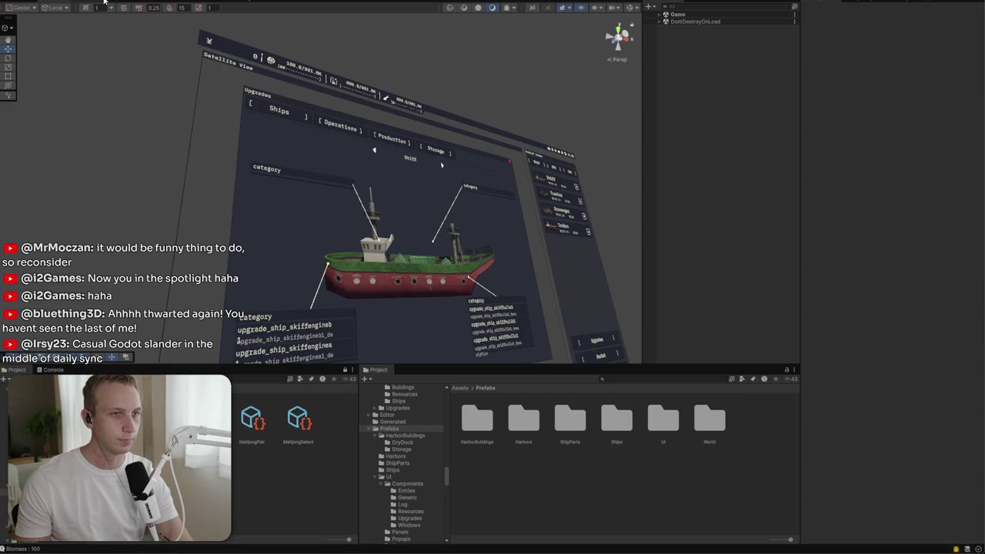
pyautogui.click(99, 2)
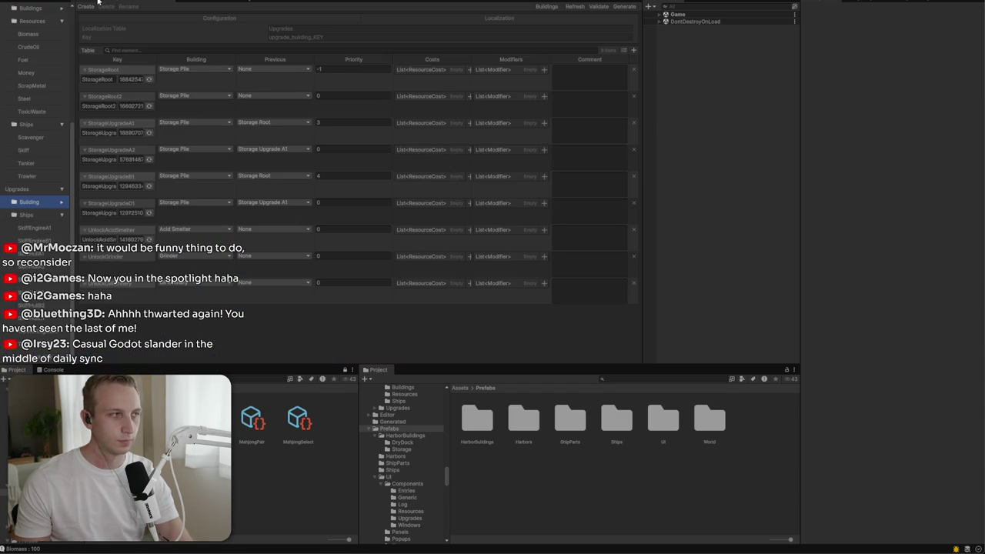
pyautogui.click(99, 2)
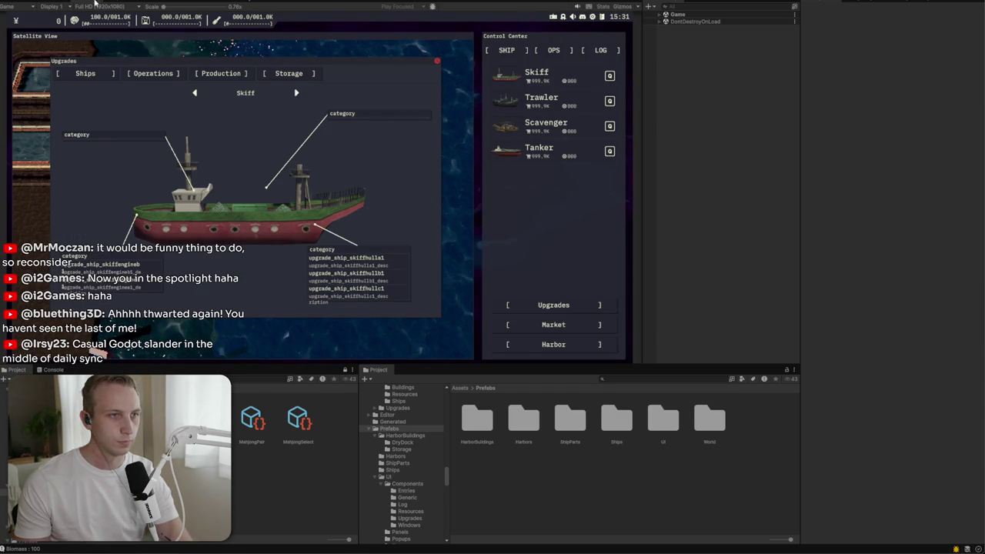
pyautogui.click(60, 4)
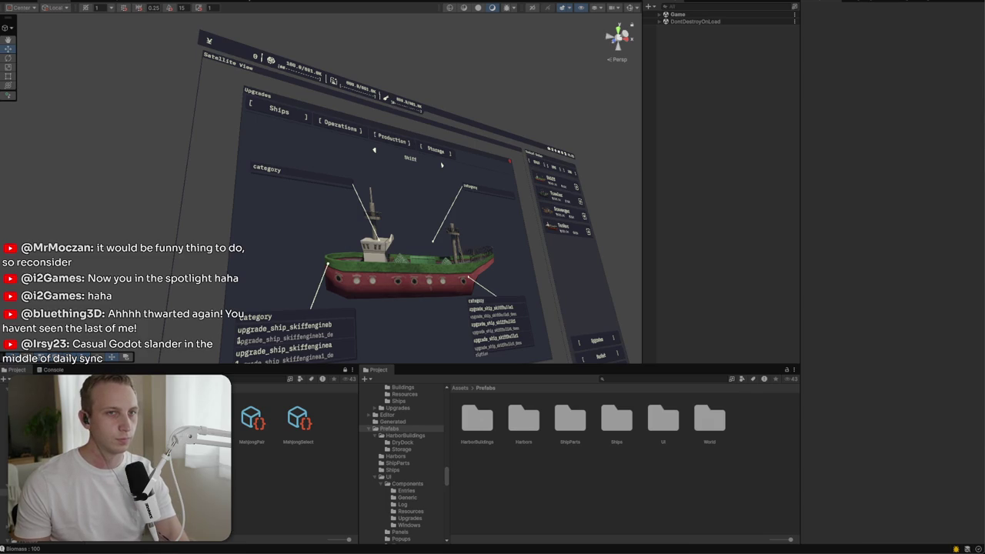
# Step: Glance at the upgrades table editor, return to the Skiff upgrades panel, then bring Discord forward
pyautogui.click(92, 3)
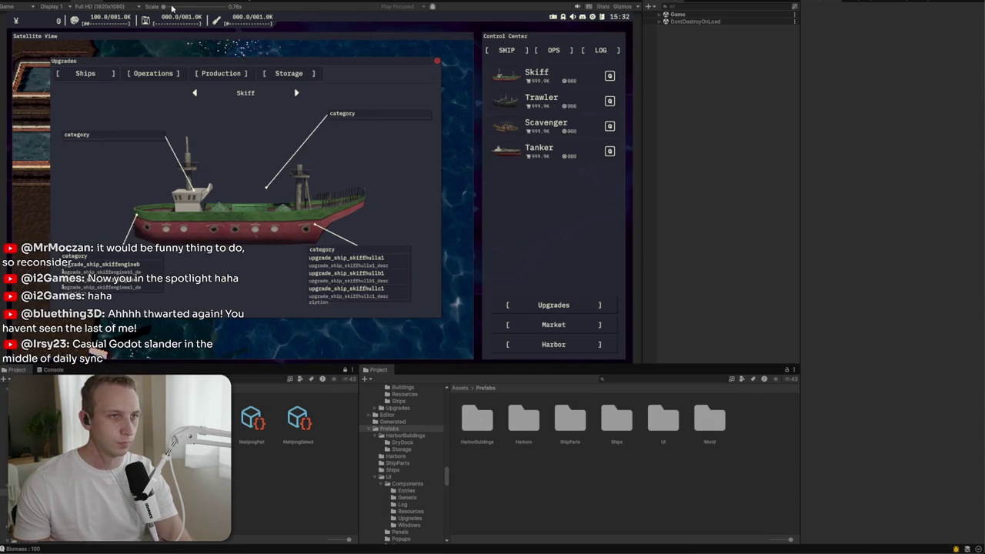
pyautogui.click(49, 2)
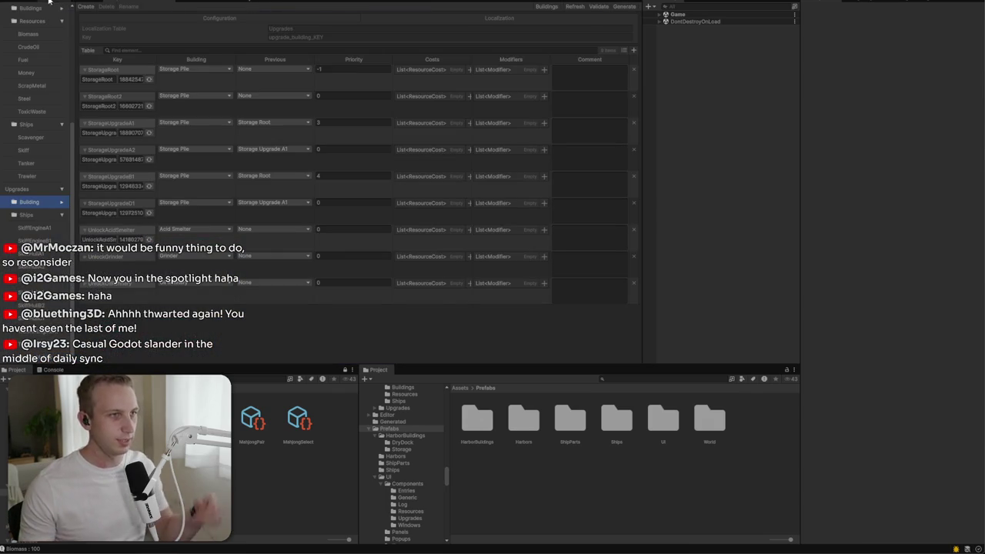
pyautogui.click(92, 3)
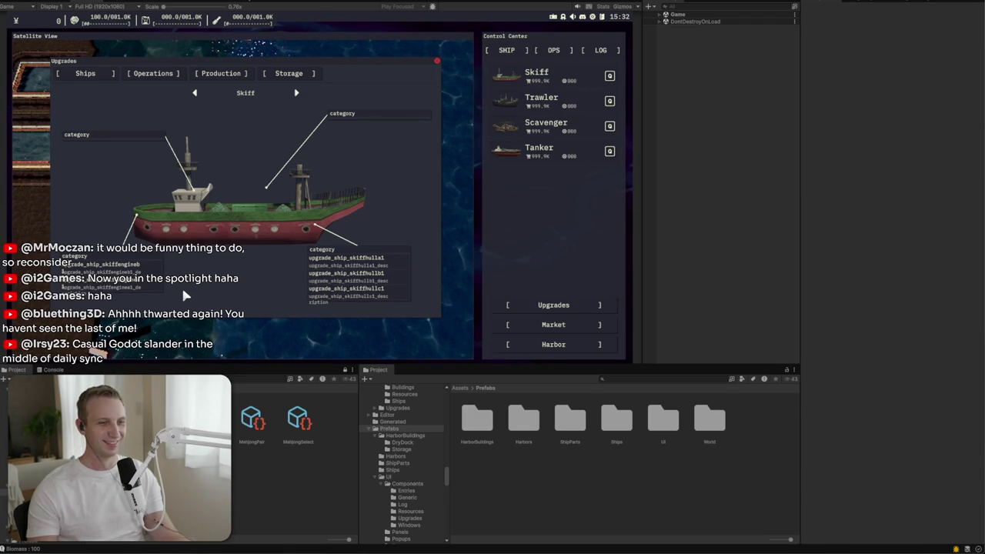
pyautogui.hotkey('alt', 'Tab')
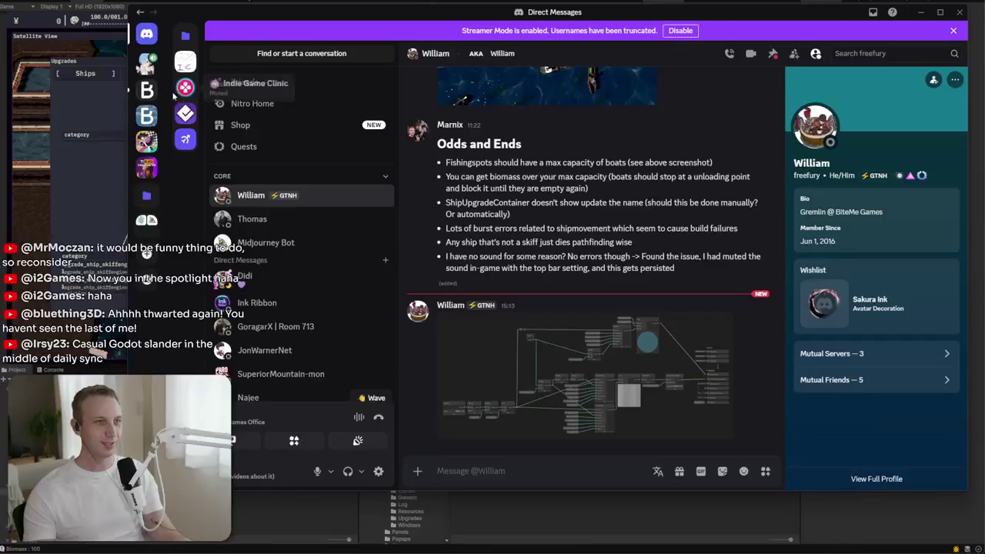
# Step: Open the BiteMe Games biteme-general channel and highlight part of the anti-AI message
pyautogui.click(147, 92)
pyautogui.moveTo(542, 314)
pyautogui.mouseDown()
pyautogui.moveTo(570, 412)
pyautogui.moveTo(541, 311)
pyautogui.moveTo(550, 362)
pyautogui.moveTo(536, 337)
pyautogui.moveTo(563, 370)
pyautogui.mouseUp()
pyautogui.click(565, 367)
pyautogui.click(541, 311)
pyautogui.click(550, 362)
pyautogui.click(537, 337)
pyautogui.click(563, 370)
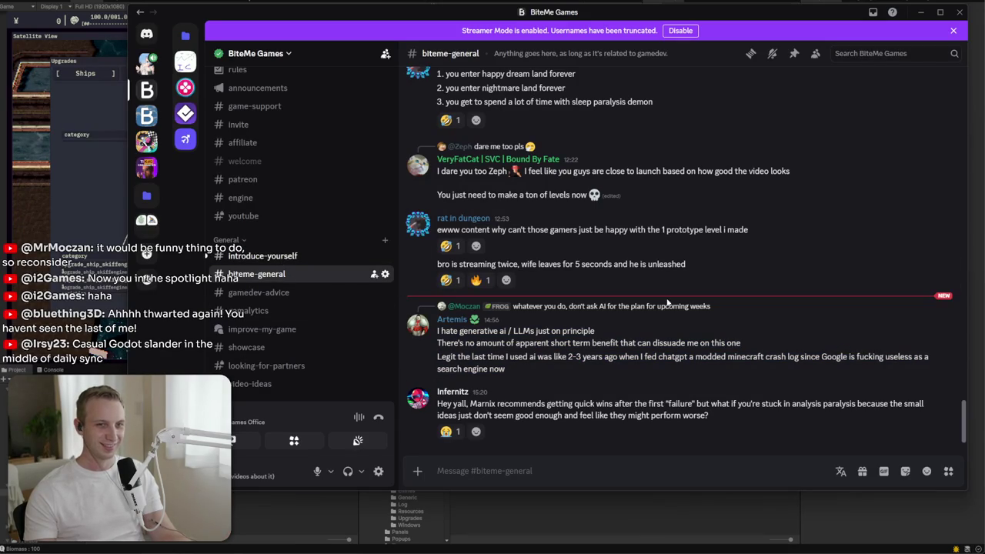
# Step: Jump to the original replied-to message, then back to the newest messages
pyautogui.click(572, 307)
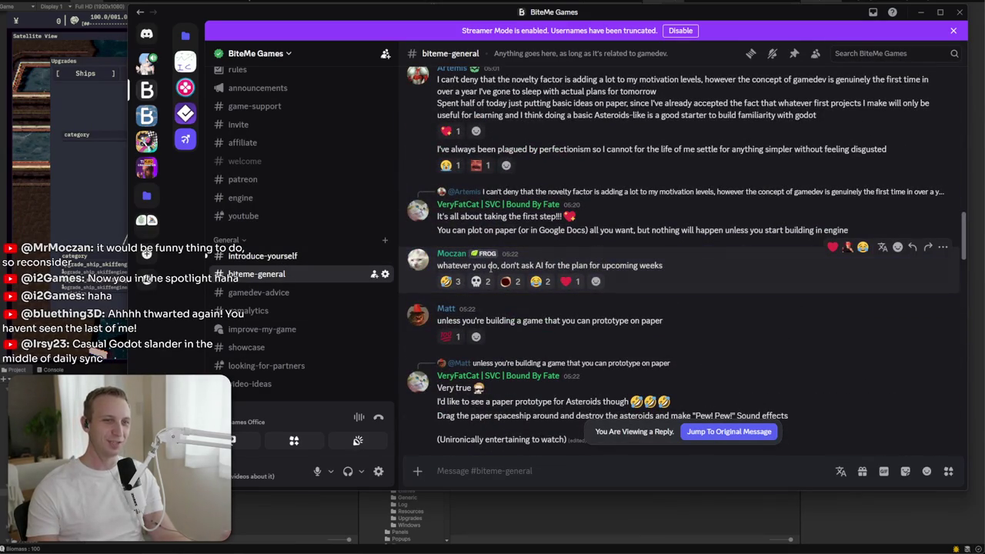
pyautogui.tripleClick(490, 266)
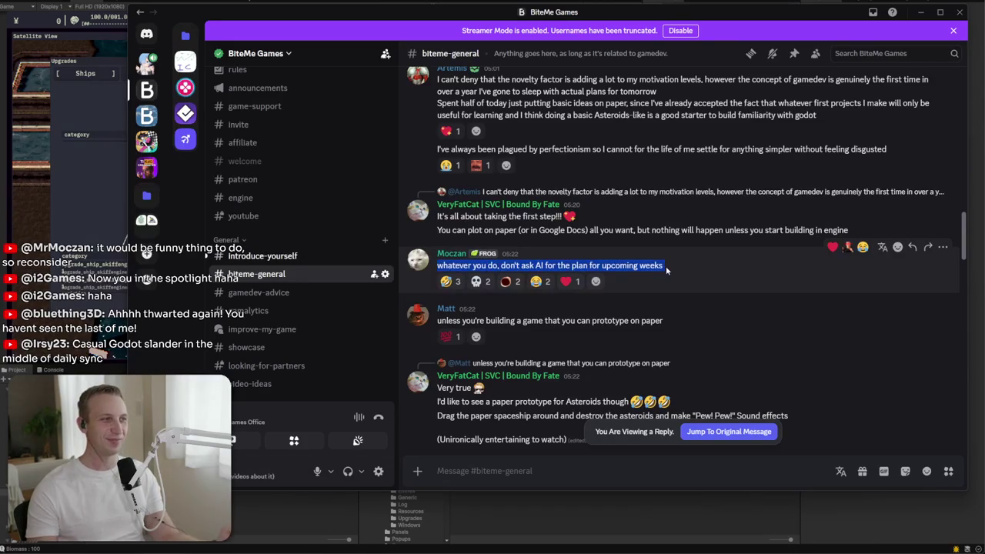
pyautogui.click(669, 268)
pyautogui.scroll(-5, 668, 265)
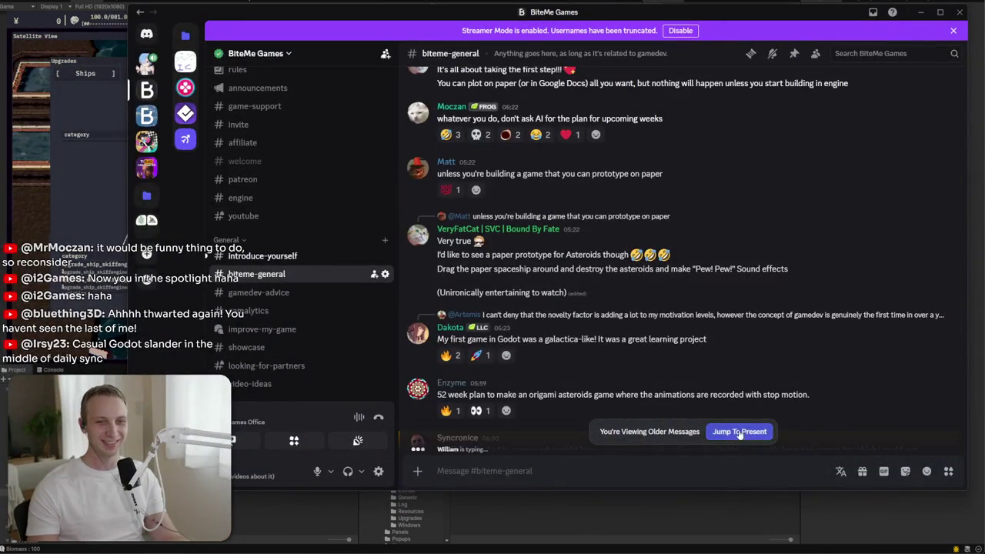
pyautogui.click(739, 431)
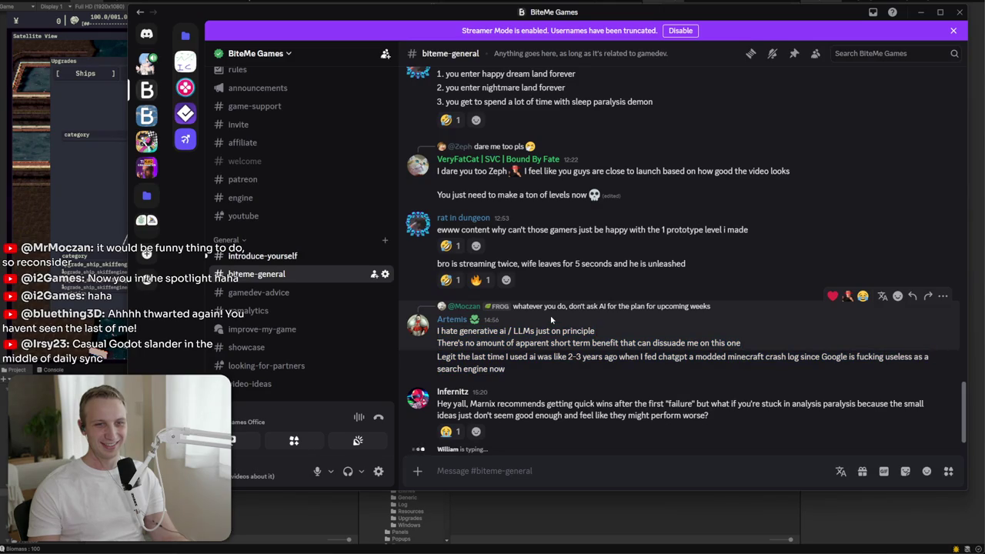
# Step: Read the anti-AI message and view its author's profile card
pyautogui.moveTo(551, 315); pyautogui.dragTo(553, 361)
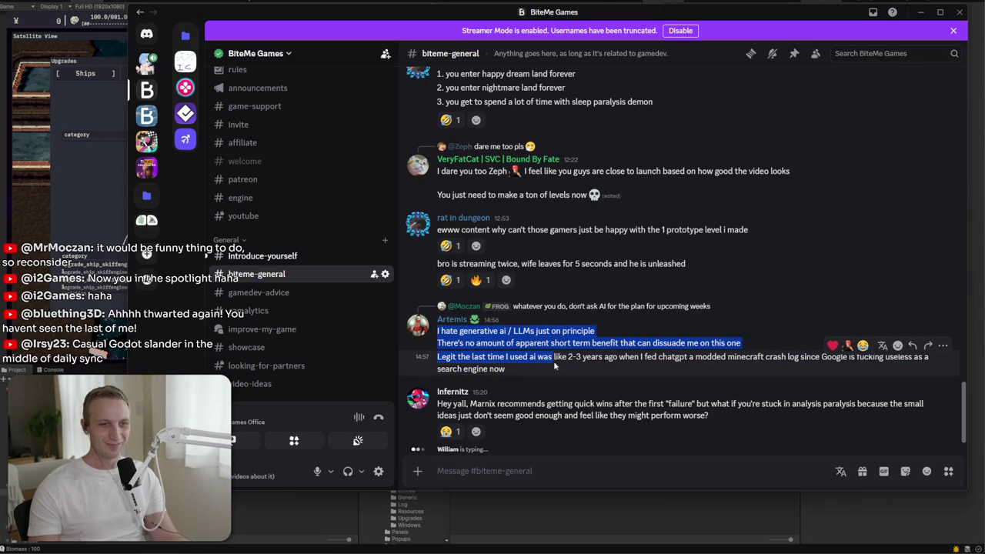
pyautogui.click(400, 328)
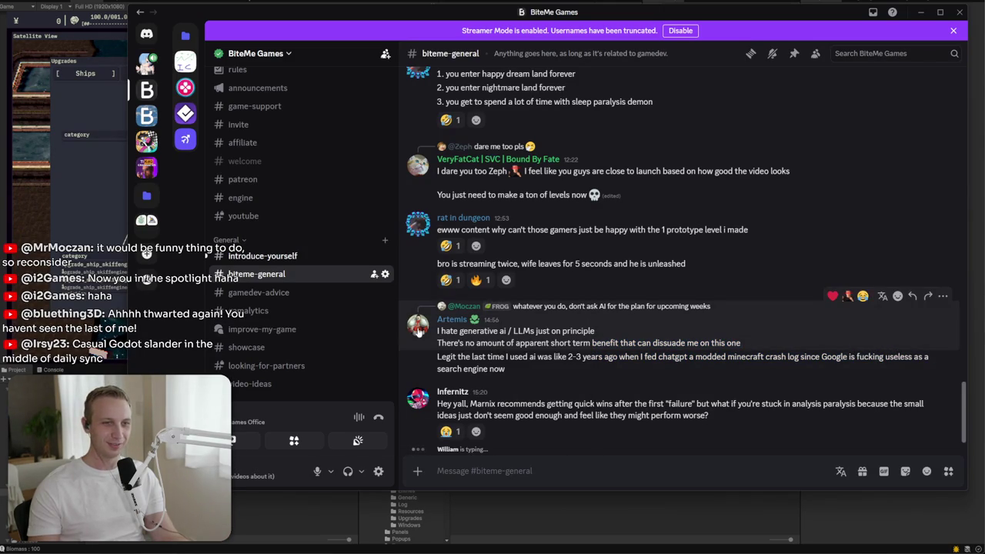
pyautogui.click(417, 327)
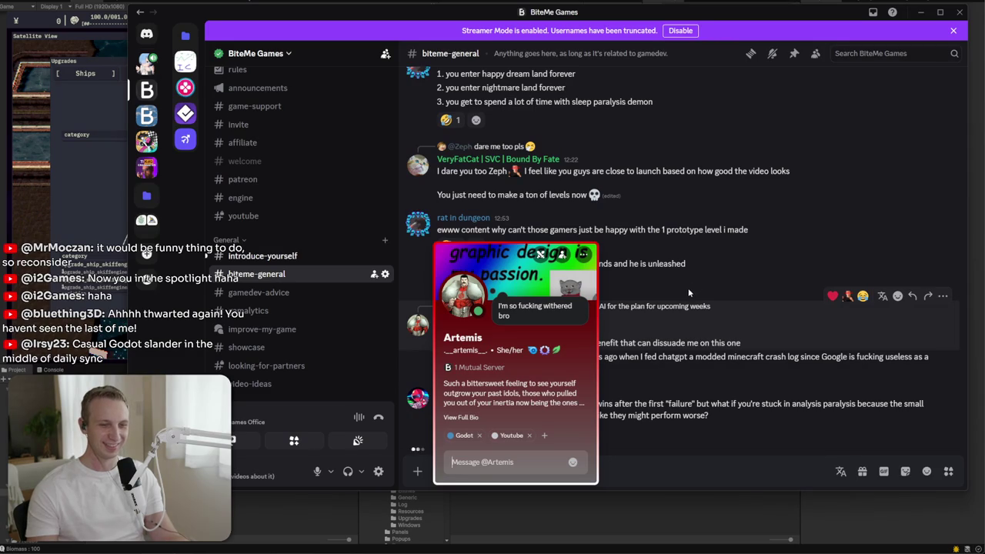
pyautogui.click(659, 348)
pyautogui.tripleClick(599, 331)
pyautogui.click(593, 327)
pyautogui.tripleClick(587, 318)
pyautogui.click(587, 318)
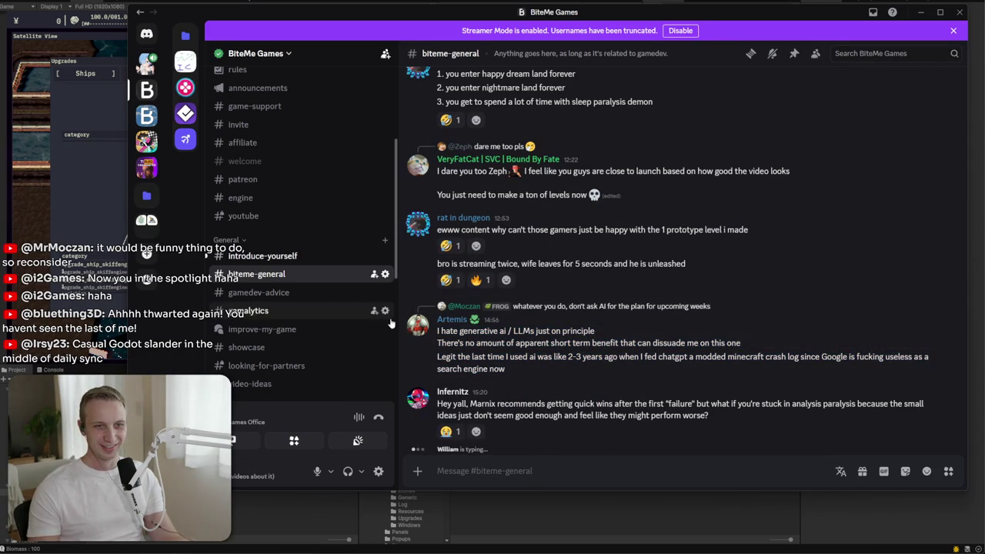
# Step: Peek at introduce-yourself, return to biteme-general, and begin a server message search
pyautogui.click(281, 257)
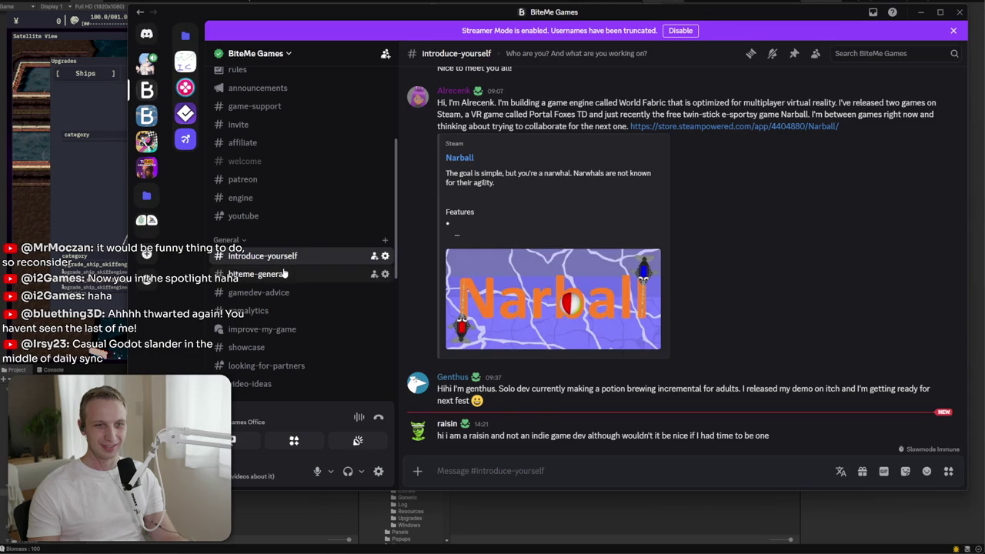
pyautogui.click(285, 274)
pyautogui.click(901, 54)
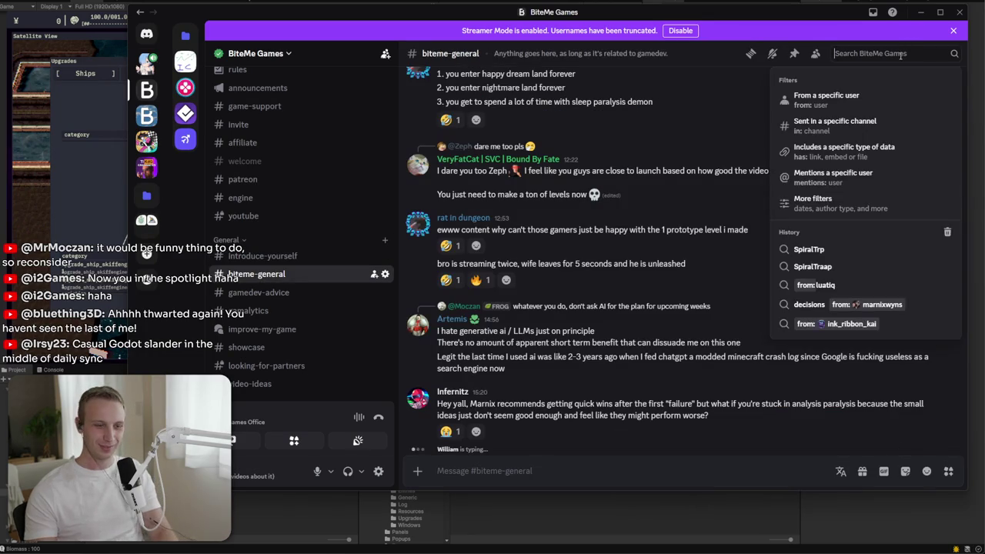
pyautogui.write('from: art')
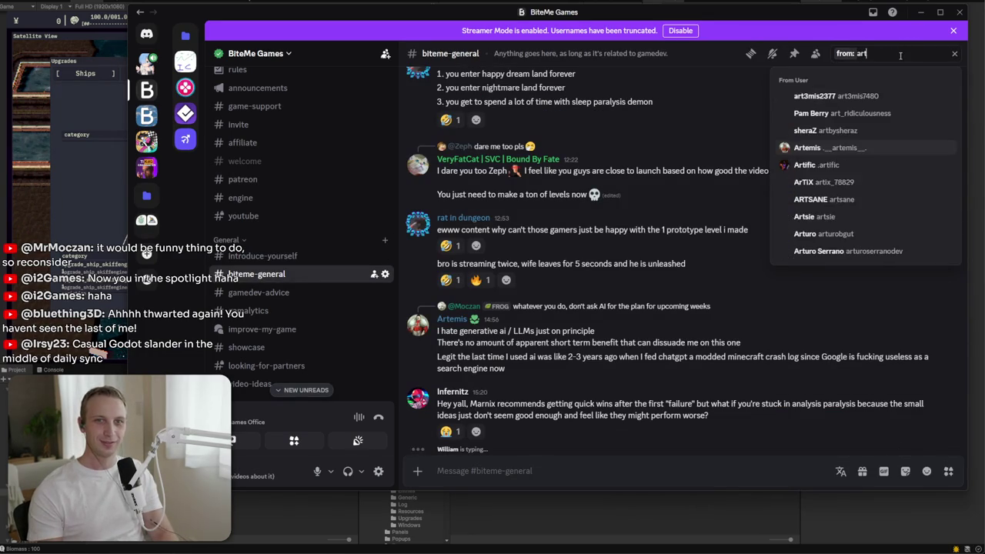
pyautogui.press('Return')
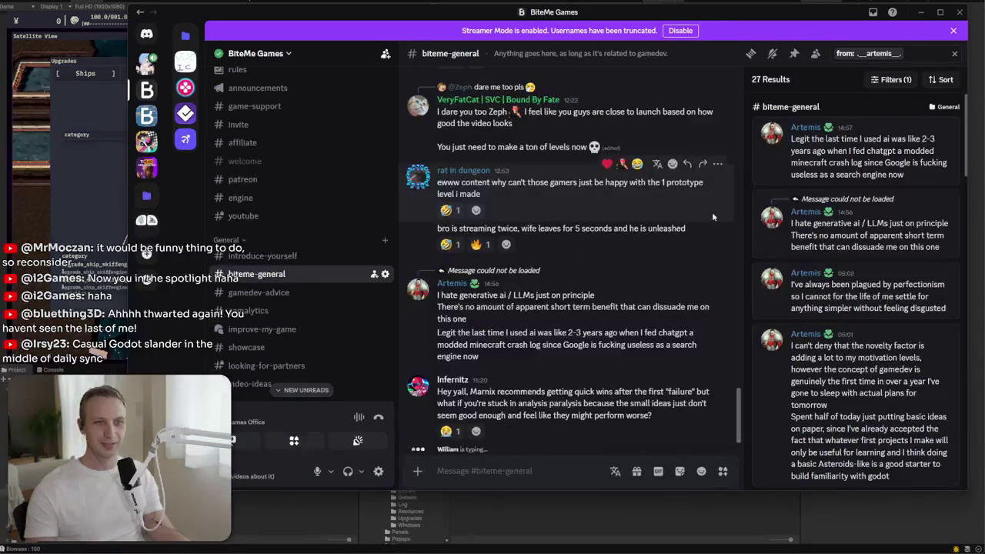
pyautogui.scroll(-10, 862, 221)
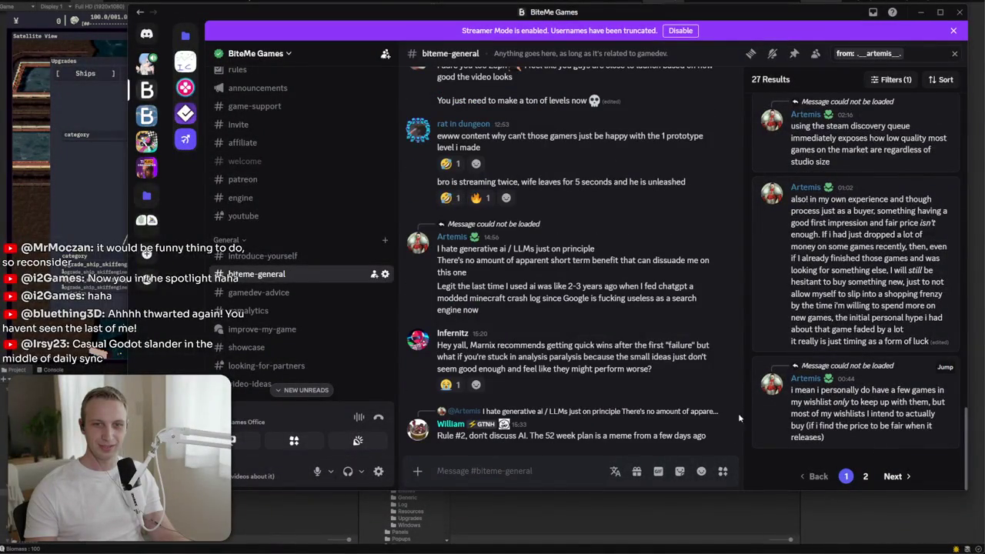
pyautogui.moveTo(606, 435); pyautogui.dragTo(561, 445)
pyautogui.click(561, 445)
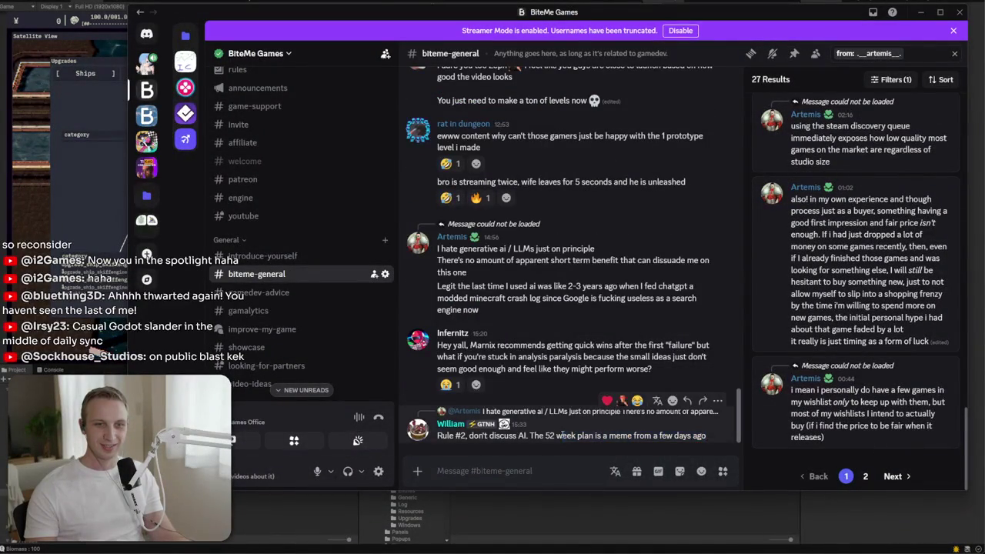
pyautogui.click(306, 390)
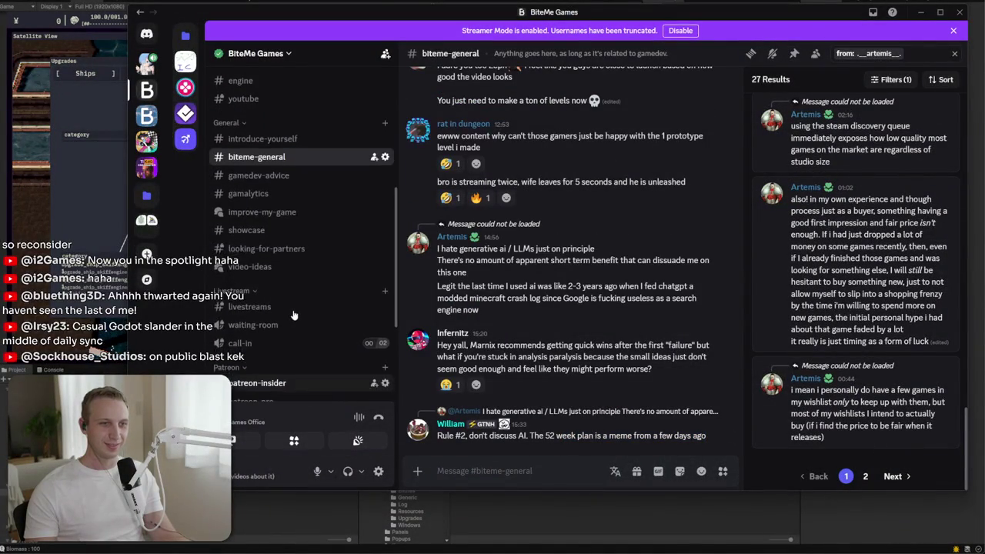
pyautogui.click(954, 53)
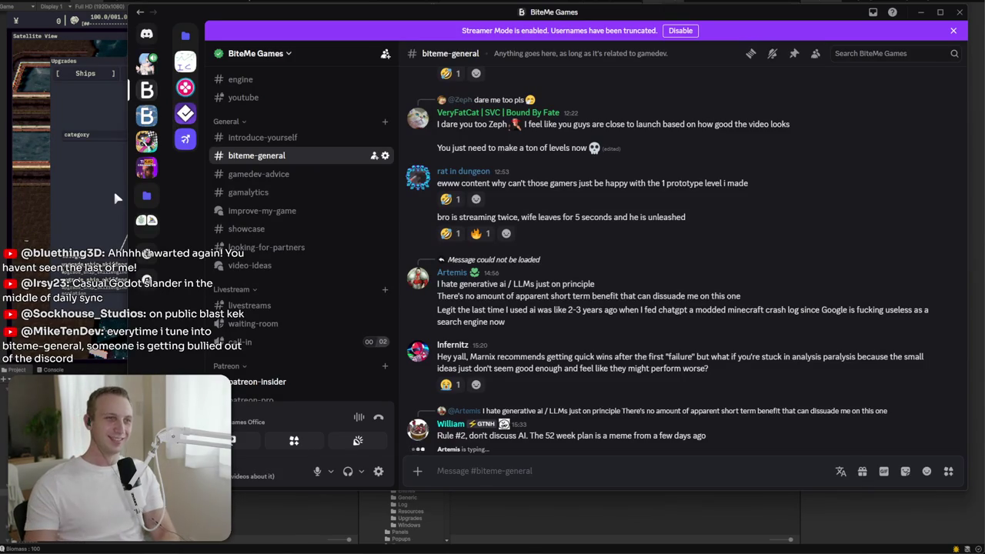
# Step: Minimize Discord to reveal the game's Skiff upgrades panel
pyautogui.scroll(5, 319, 231)
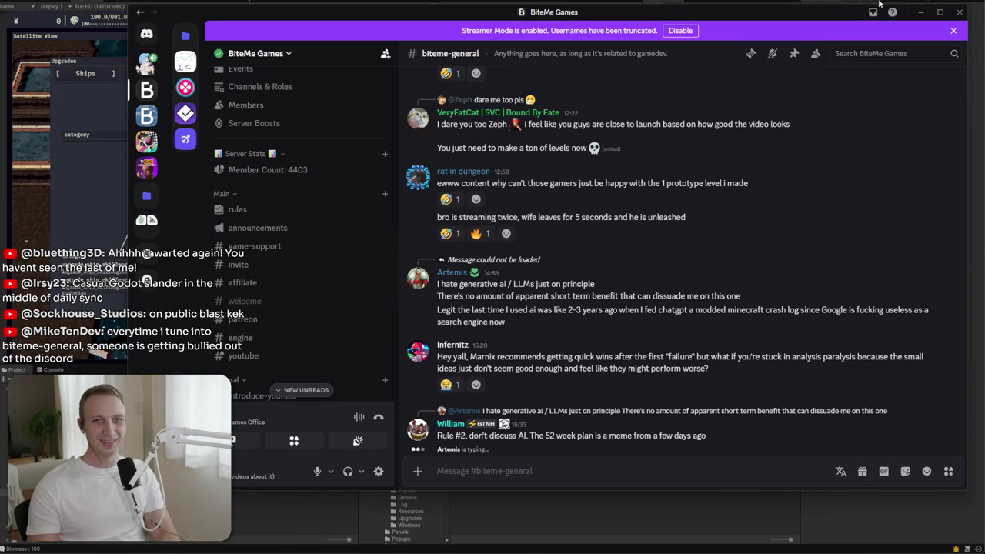
pyautogui.click(919, 13)
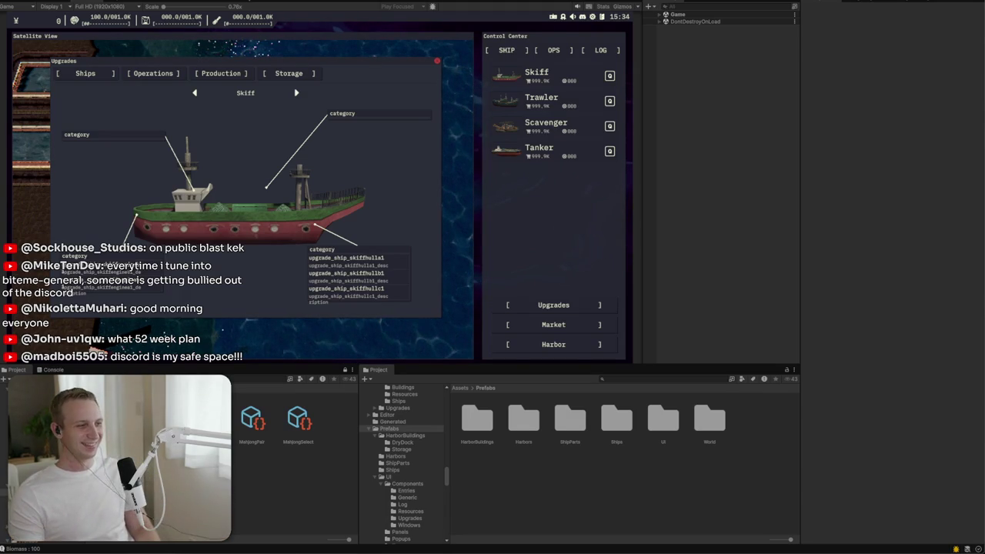
# Step: Post the reply 'A pig in a blanket' in biteme-general
pyautogui.hotkey('alt', 'Tab')
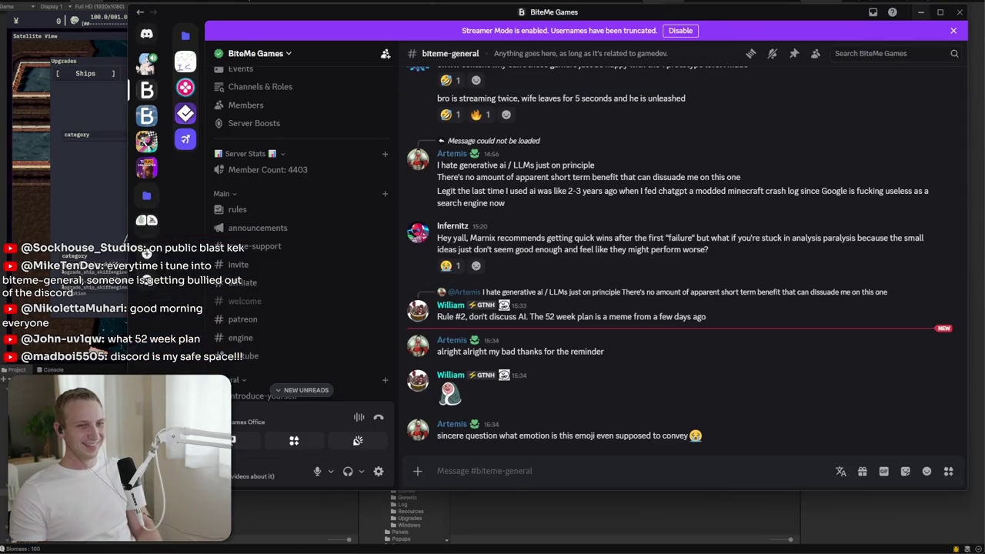
pyautogui.moveTo(702, 435)
pyautogui.mouseDown()
pyautogui.moveTo(504, 435)
pyautogui.moveTo(561, 436)
pyautogui.mouseUp()
pyautogui.click(557, 457)
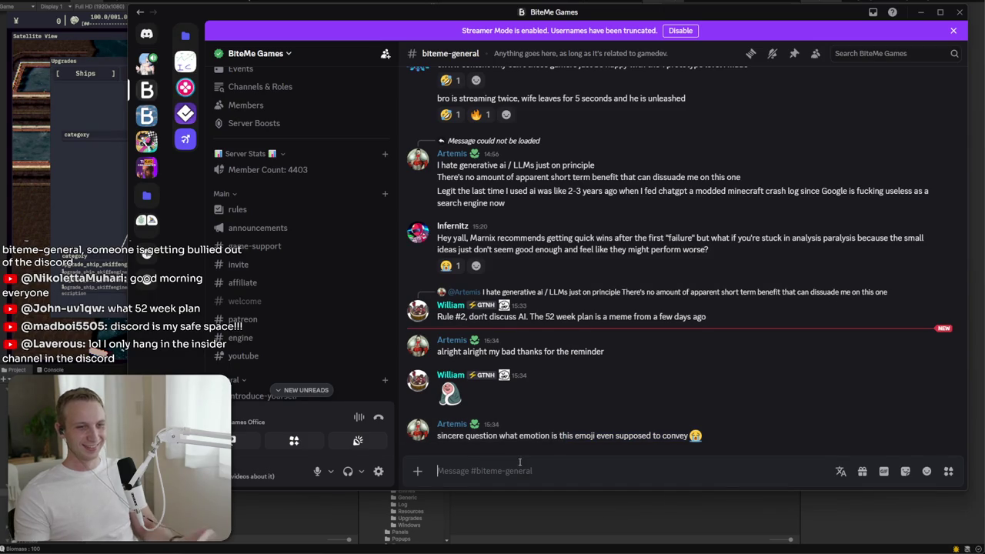
pyautogui.write('A pig in a blanket')
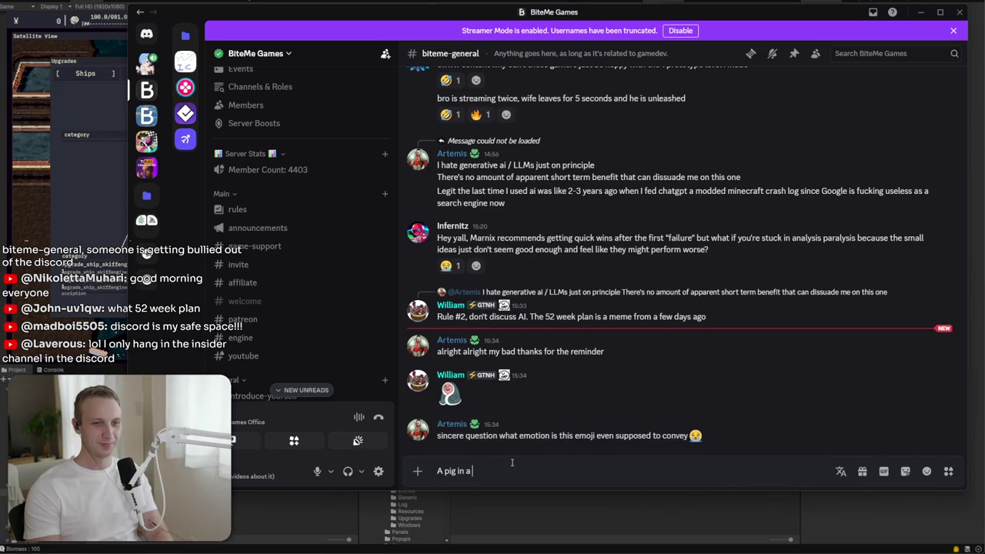
pyautogui.press('Return')
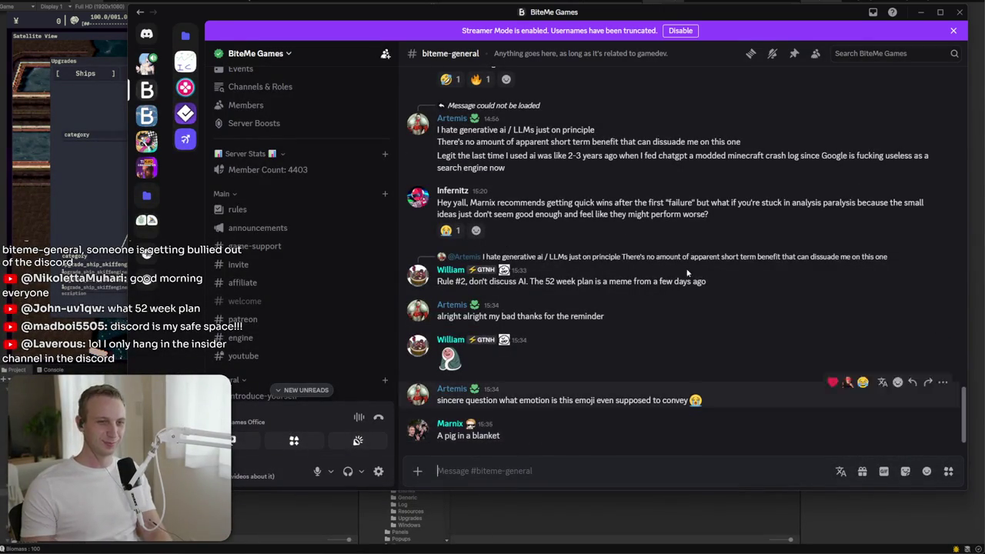
# Step: Minimize Discord, then bring it back and move the window down and left
pyautogui.click(924, 12)
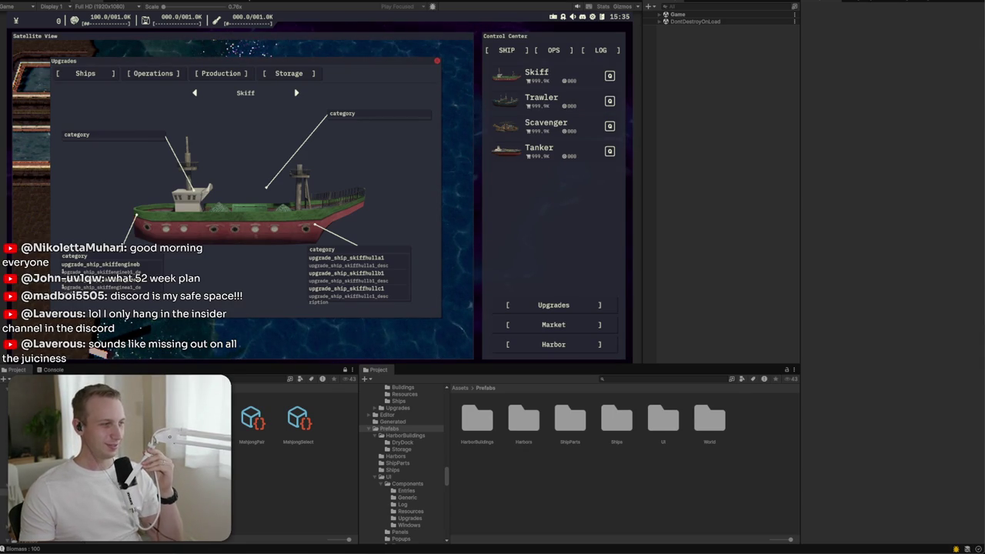
pyautogui.hotkey('alt', 'Tab')
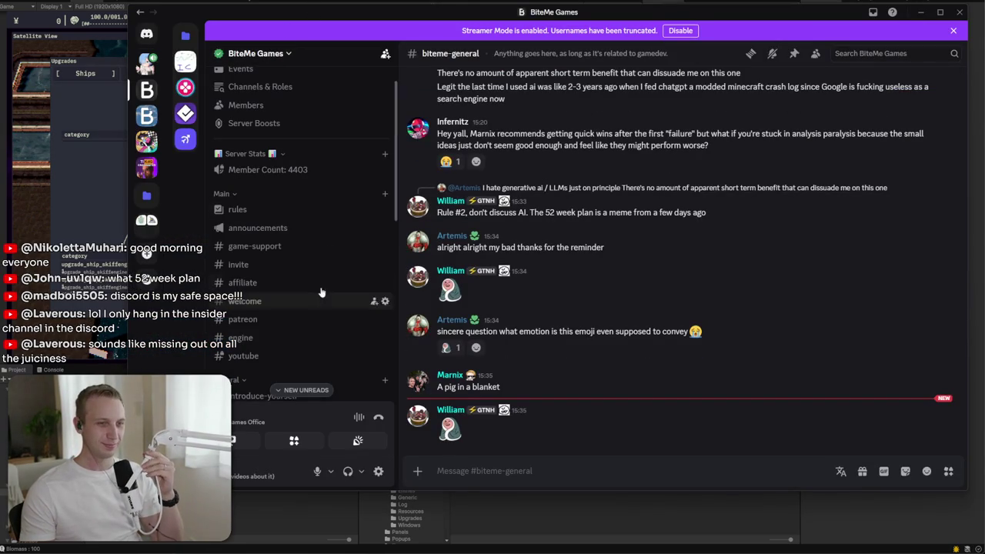
pyautogui.moveTo(465, 13)
pyautogui.mouseDown()
pyautogui.moveTo(437, 102)
pyautogui.moveTo(431, 63)
pyautogui.moveTo(89, 102)
pyautogui.moveTo(112, 199)
pyautogui.moveTo(115, 550)
pyautogui.mouseUp()
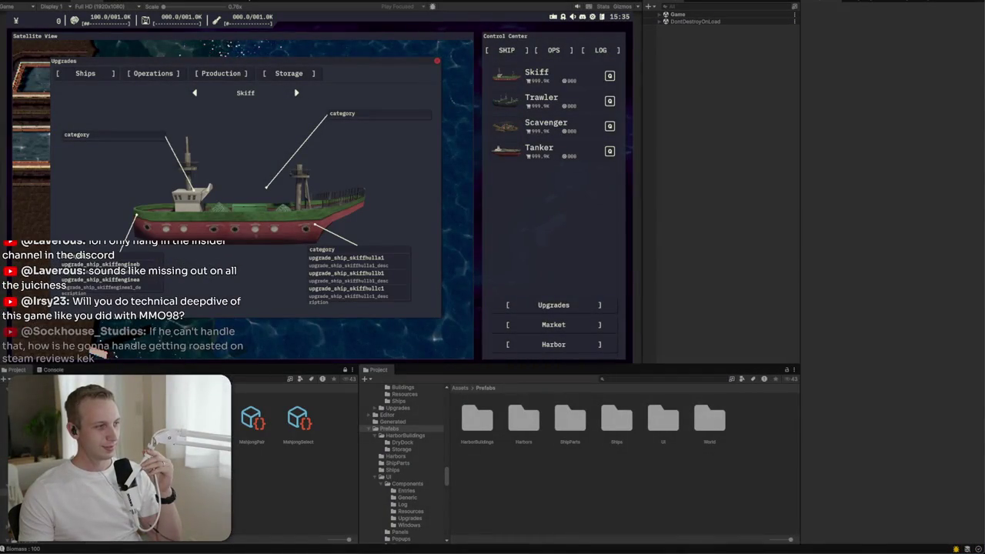